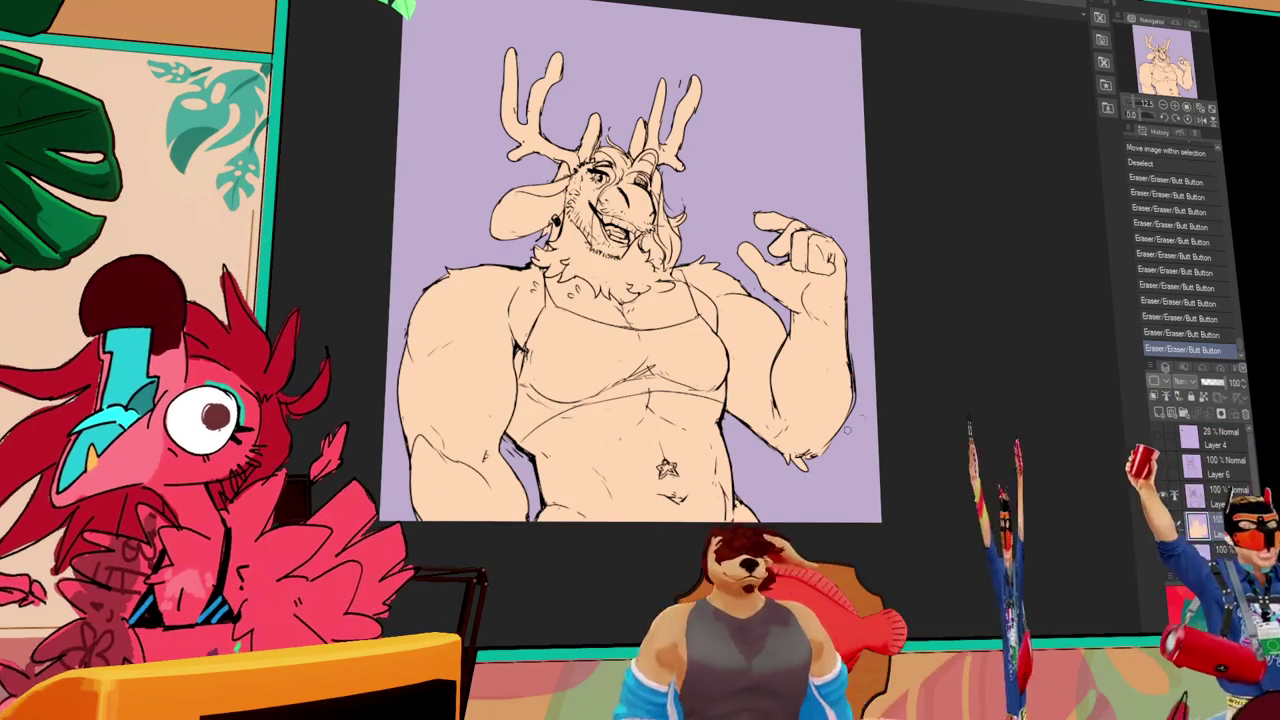
- On Layer 3 Copy, erase the stray lines near the deer's hand
{"action": "left_click", "coordinate": [1200, 490]}
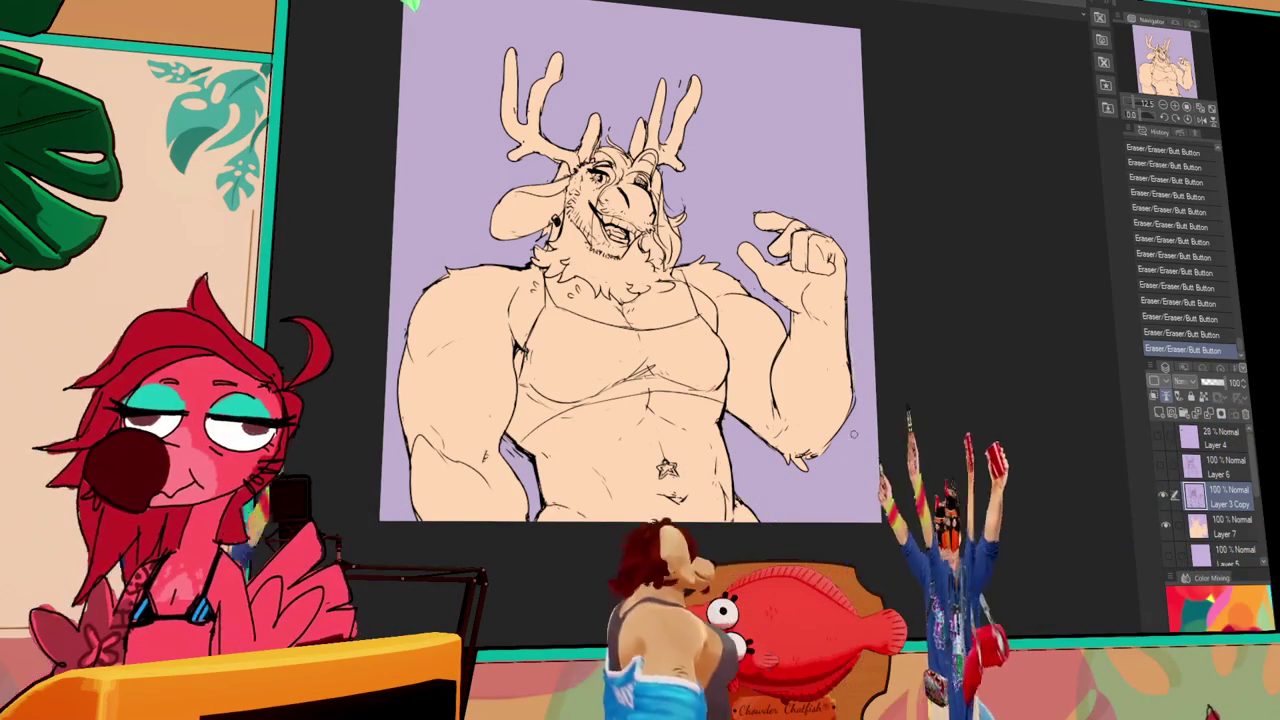
{"action": "key", "text": "ctrl+z"}
{"action": "key", "text": "ctrl+y"}
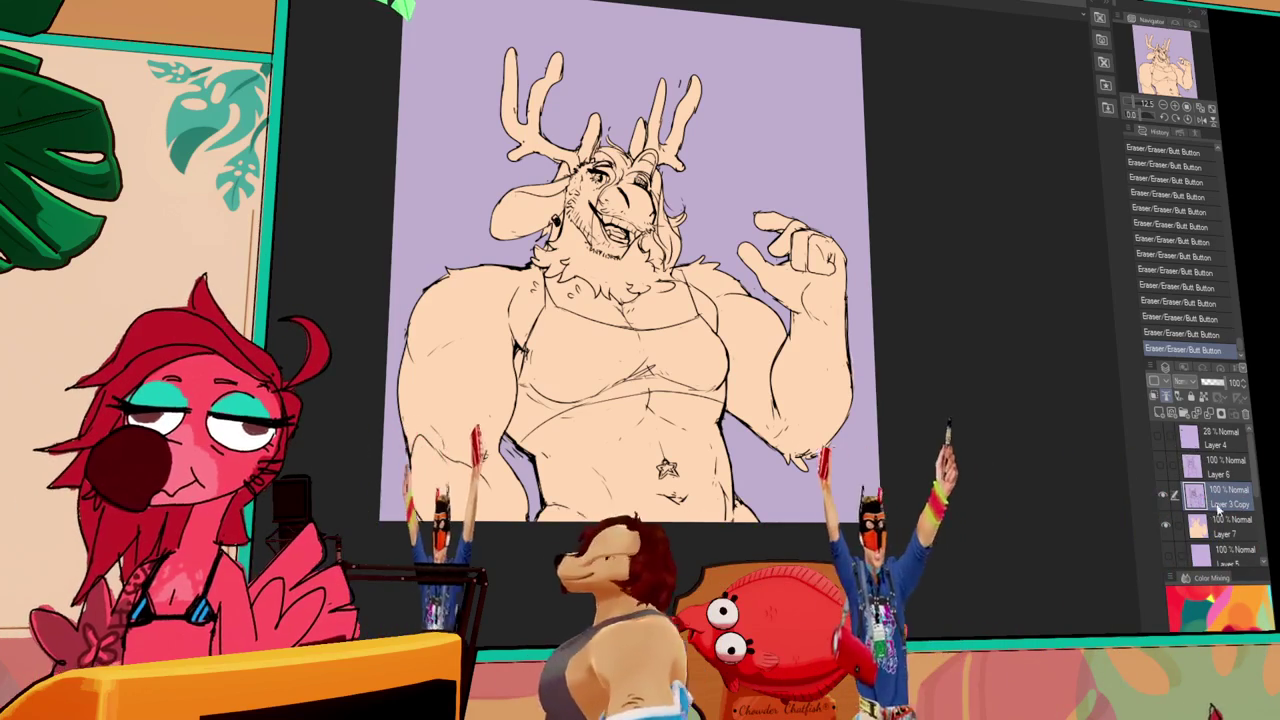
- Redraw line-art strokes with The Sin Brush pen and erase leftover stray bits
{"action": "key", "text": "p"}
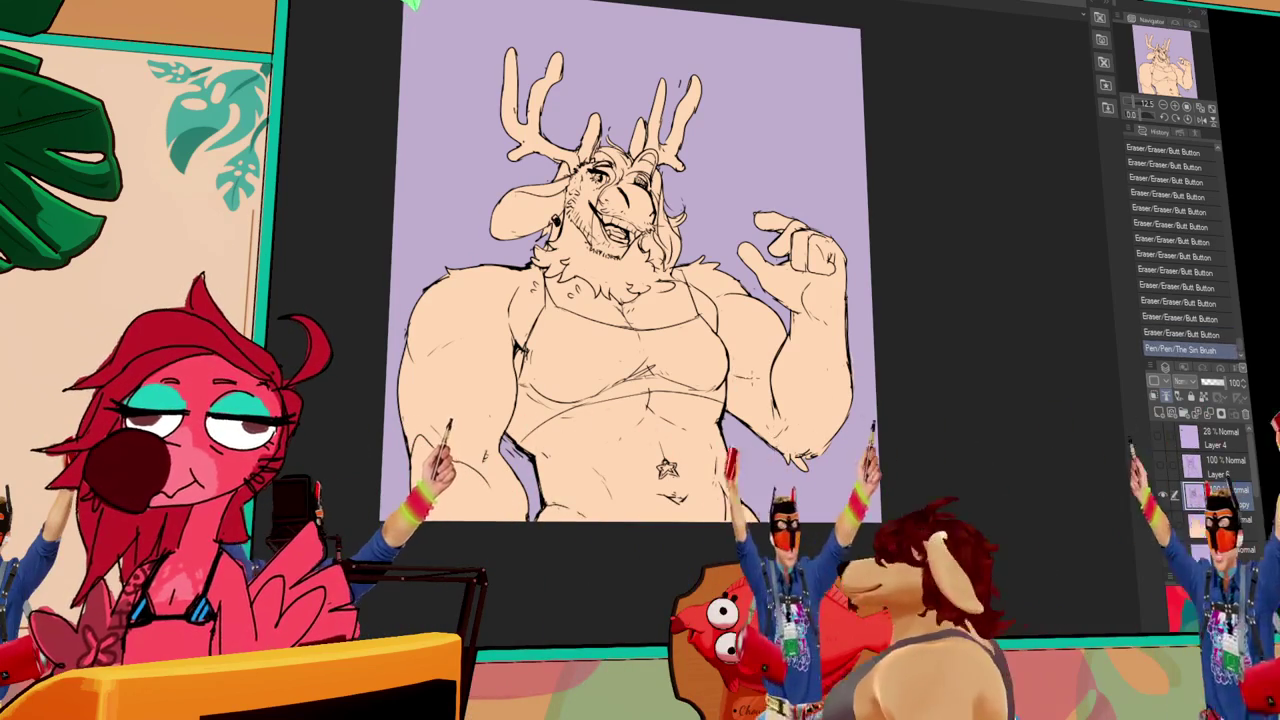
{"action": "key", "text": "ctrl+z"}
{"action": "key", "text": "ctrl+z"}
{"action": "key", "text": "ctrl+z"}
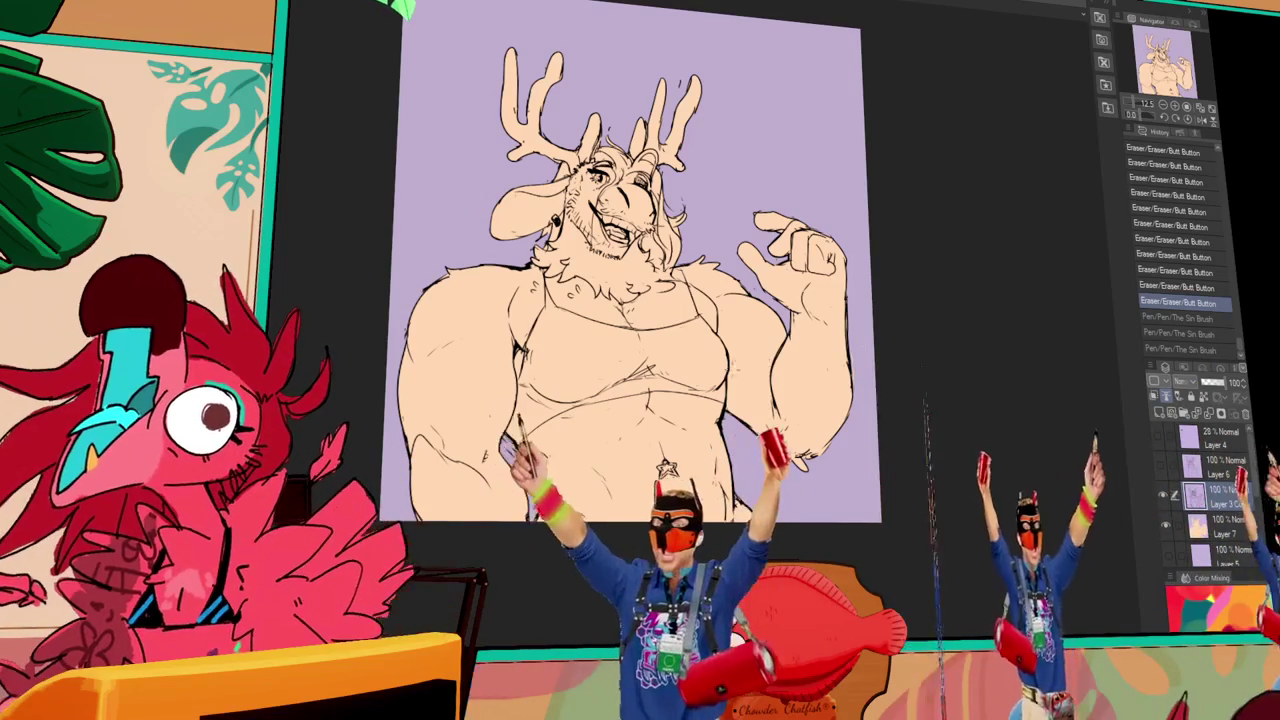
{"action": "left_click_drag", "start_coordinate": [795, 485], "coordinate": [812, 497]}
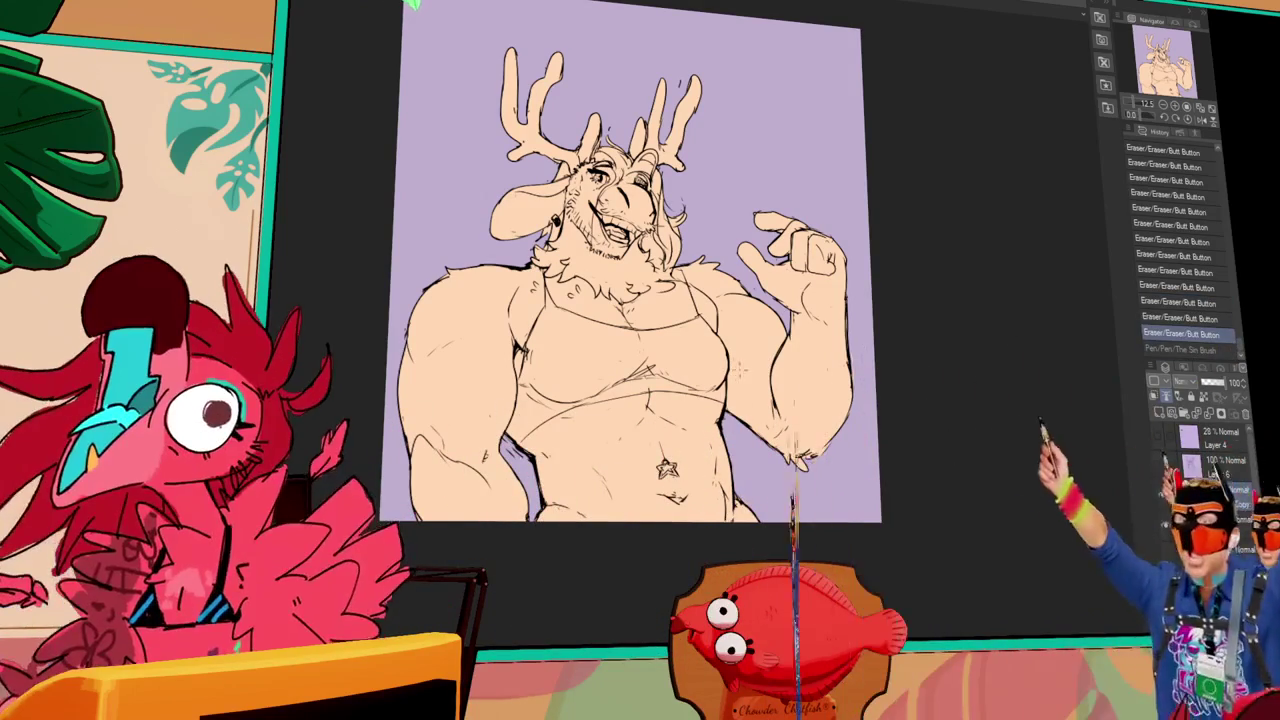
{"action": "key", "text": "ctrl+y"}
{"action": "key", "text": "ctrl+y"}
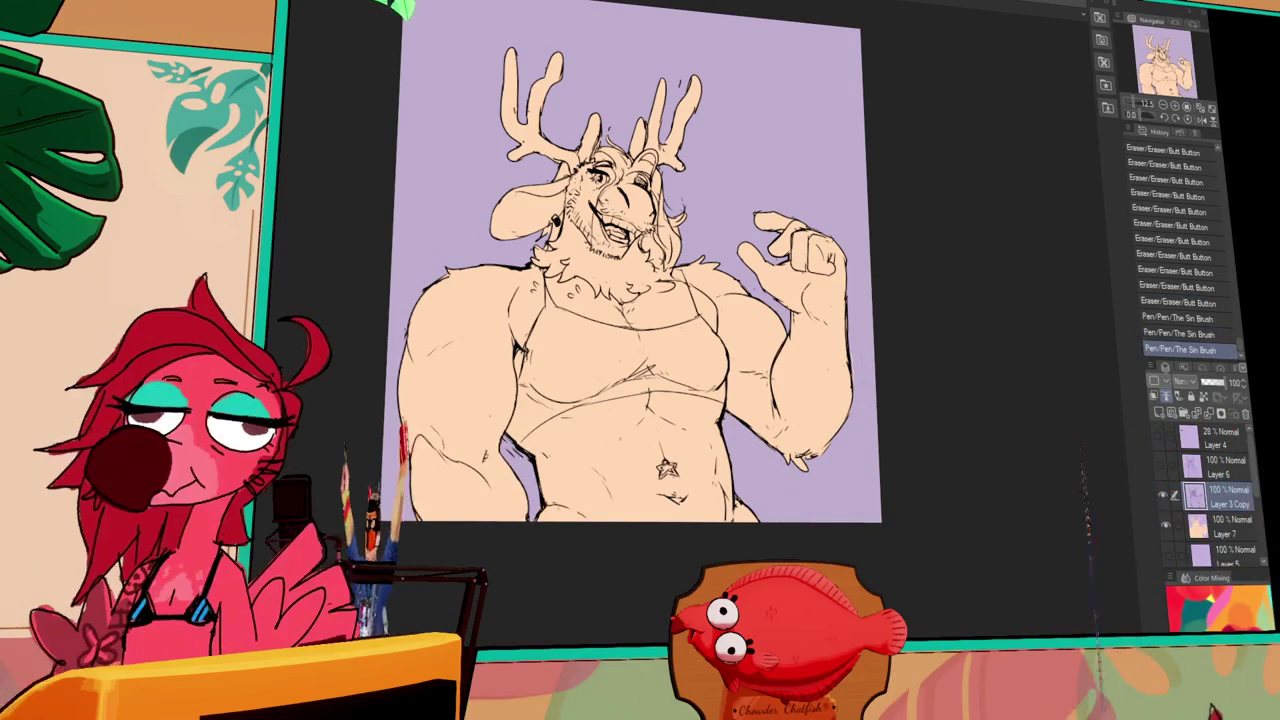
{"action": "key", "text": "ctrl+y"}
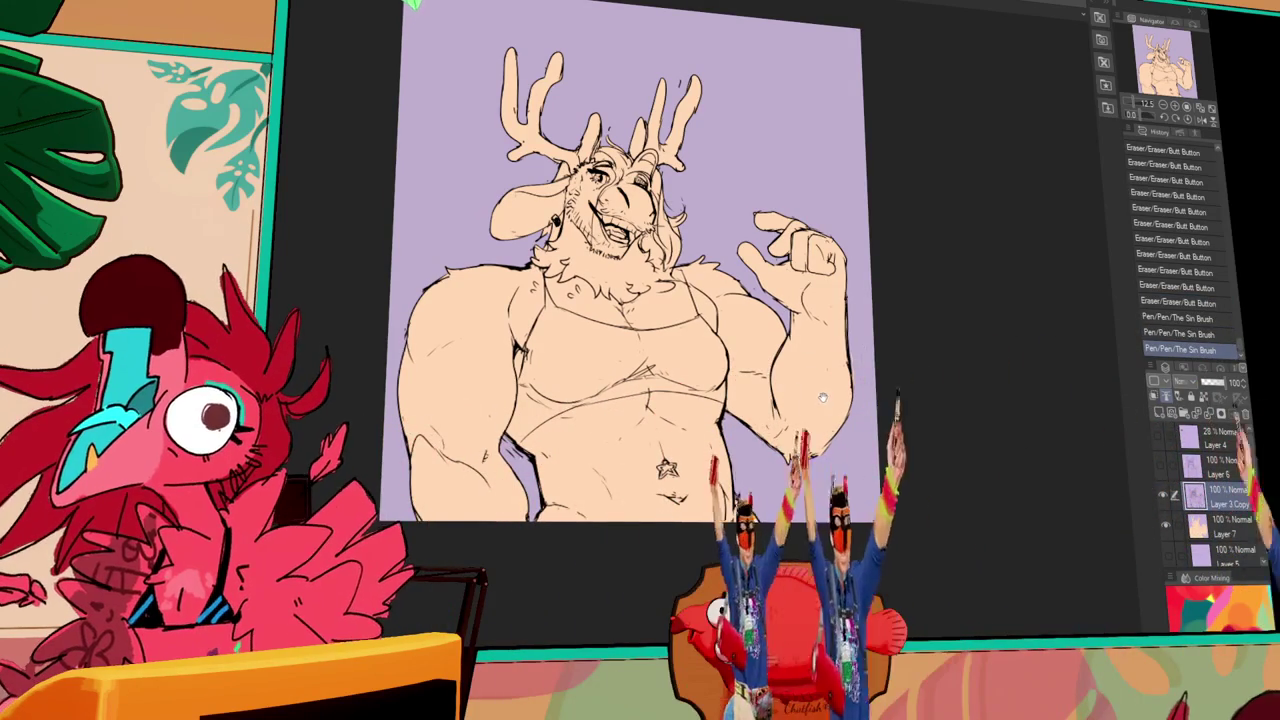
{"action": "left_click_drag", "start_coordinate": [685, 450], "coordinate": [700, 470]}
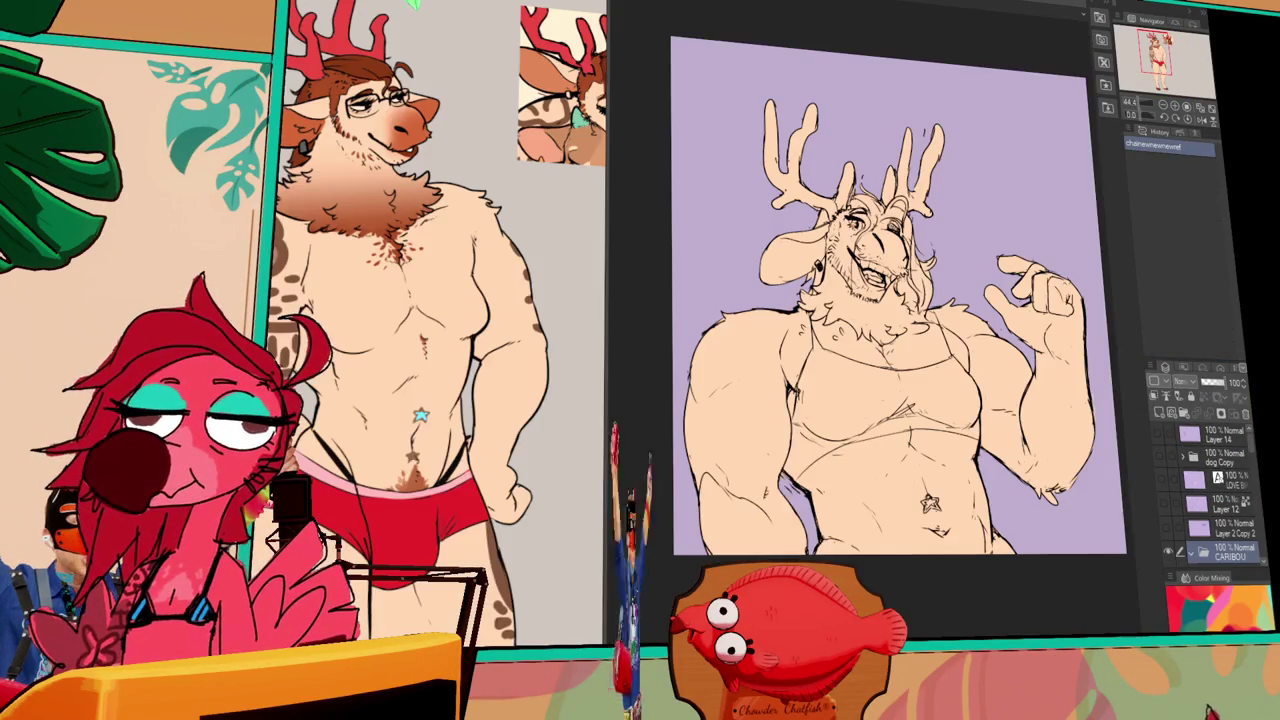
- Collapse the reference sheet panel to widen the deer canvas
{"action": "left_click_drag", "start_coordinate": [608, 247], "coordinate": [280, 254]}
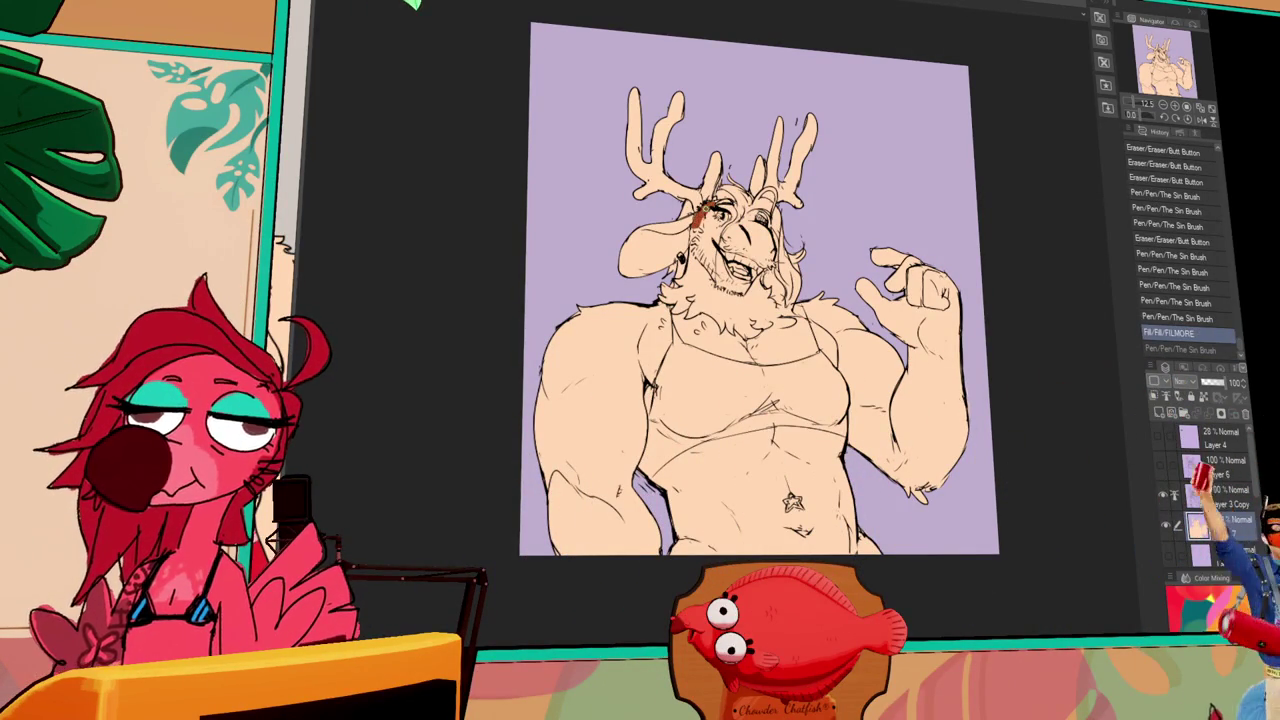
- Paint the brown stippled beard with The Sin Brush, adding a line along the right jaw
{"action": "key", "text": "ctrl+y"}
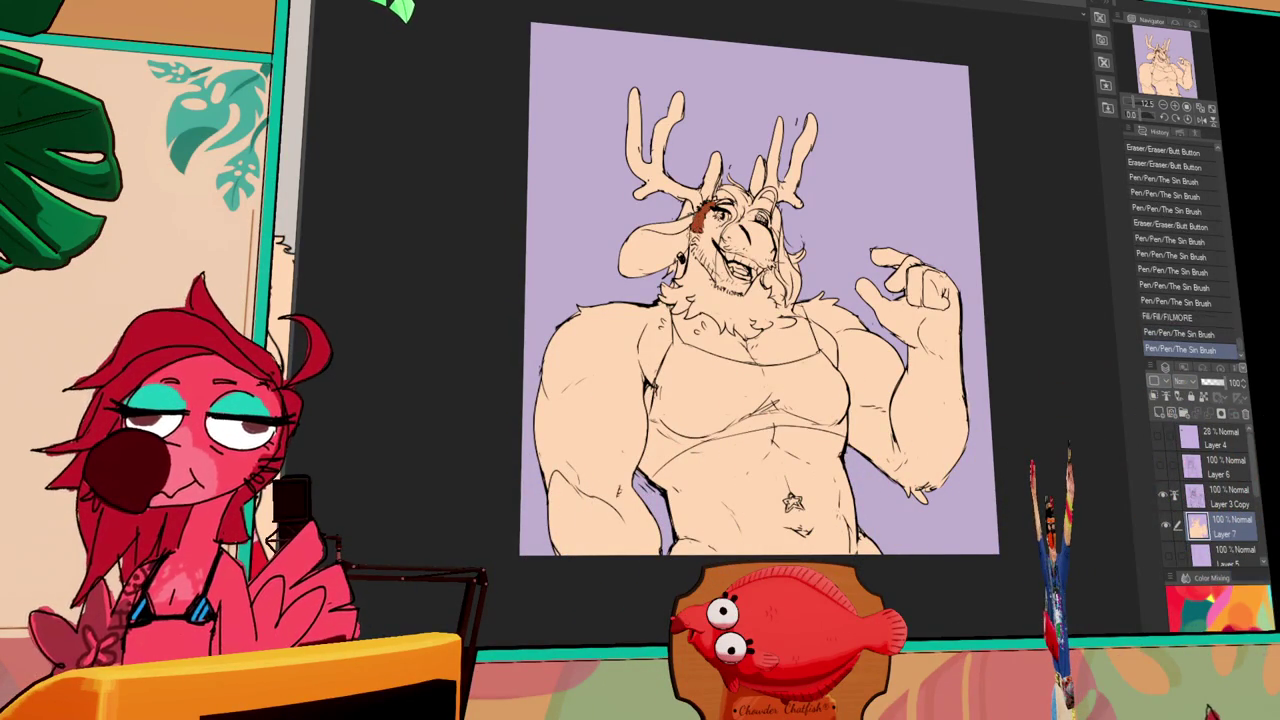
{"action": "key", "text": "ctrl+y"}
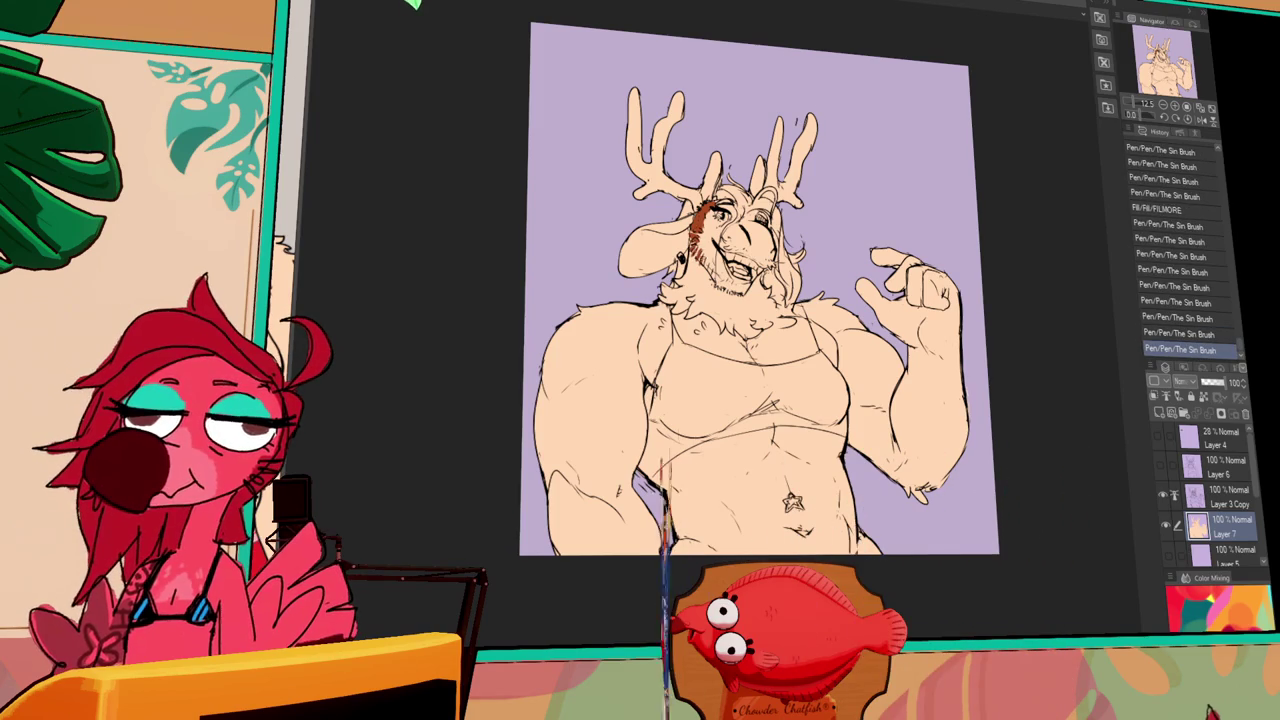
{"action": "key", "text": "ctrl+y"}
{"action": "key", "text": "ctrl+y"}
{"action": "key", "text": "ctrl+y"}
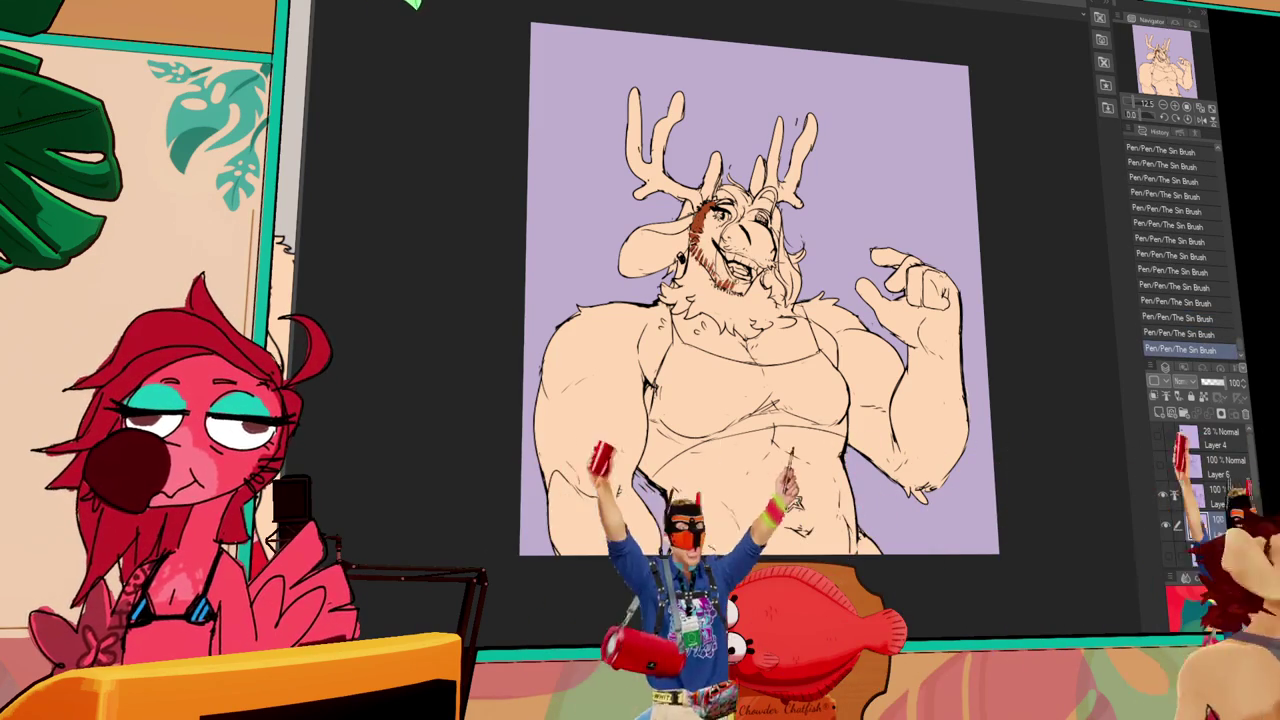
{"action": "key", "text": "ctrl+z"}
{"action": "key", "text": "ctrl+z"}
{"action": "key", "text": "ctrl+y"}
{"action": "key", "text": "ctrl+y"}
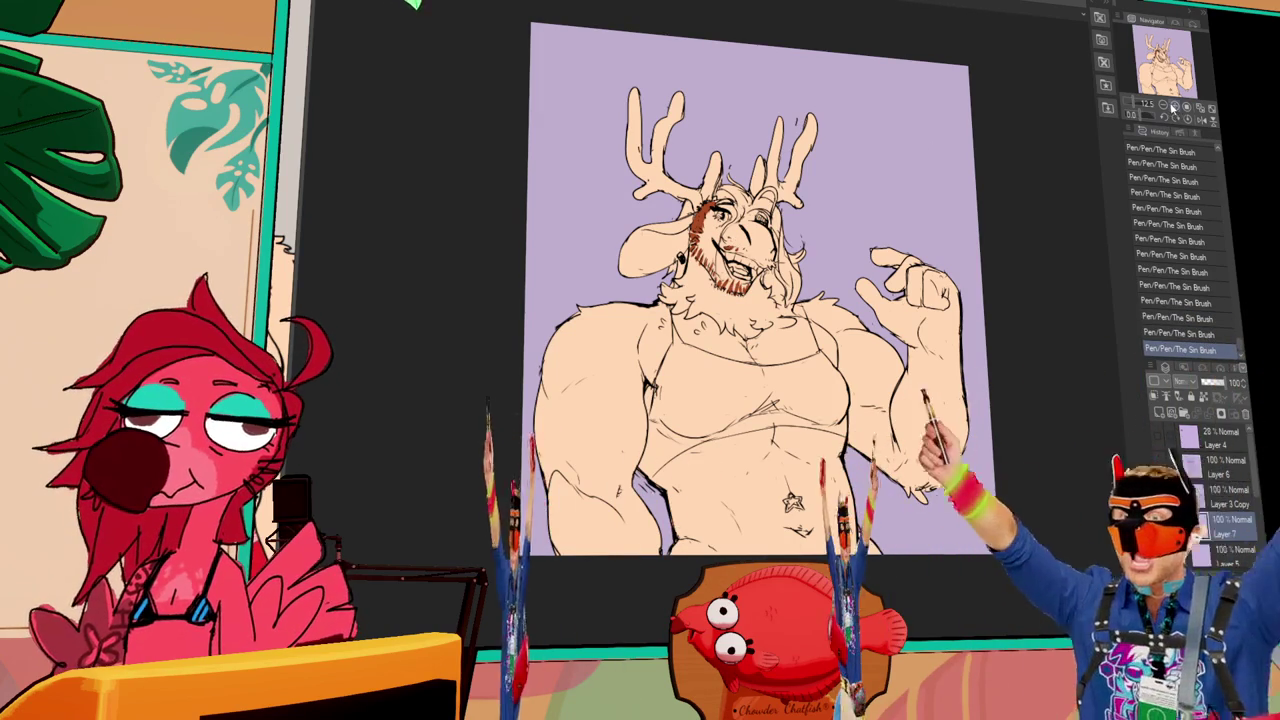
{"action": "scroll", "coordinate": [817, 234], "scroll_direction": "up", "scroll_amount": 3}
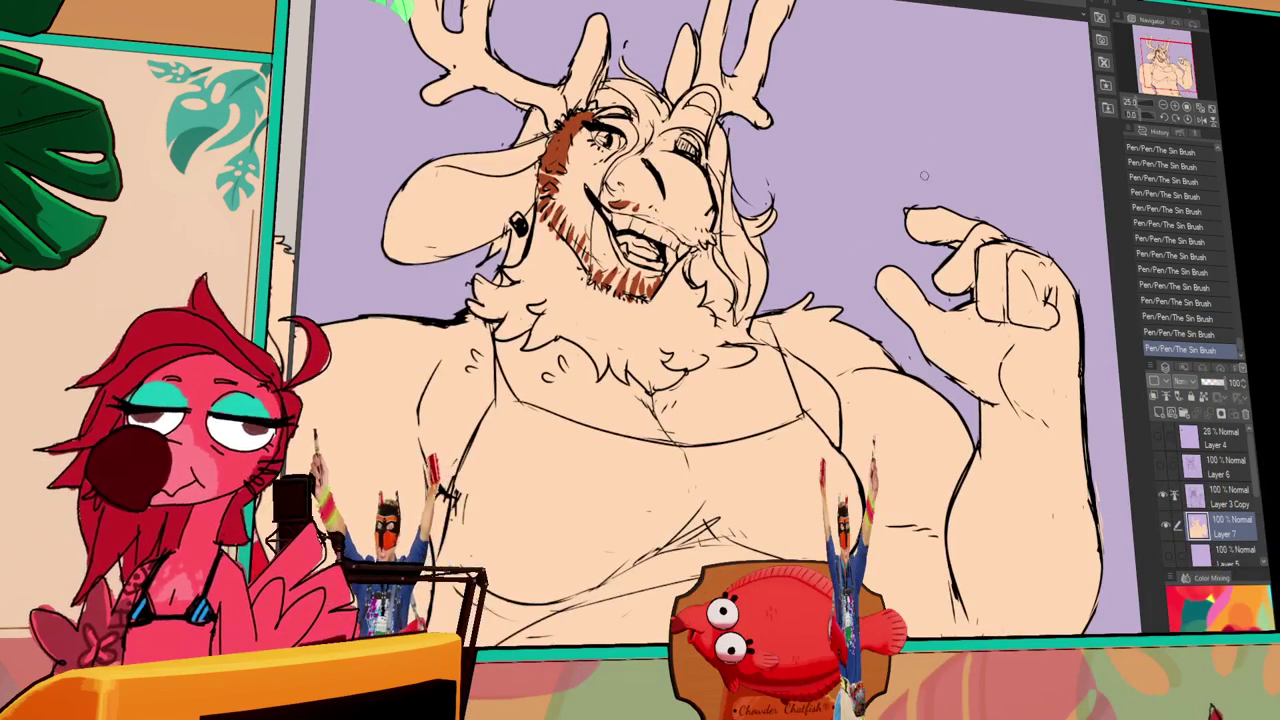
{"action": "scroll", "coordinate": [849, 331], "scroll_direction": "down", "scroll_amount": 3}
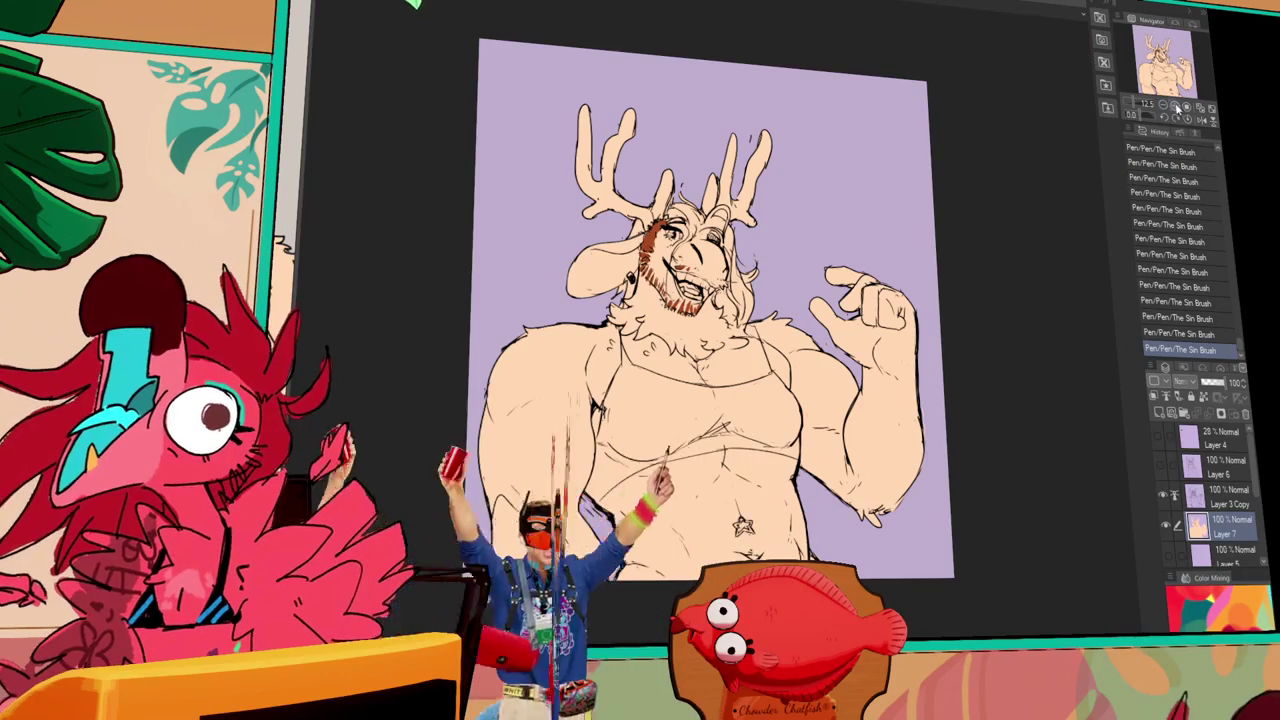
{"action": "scroll", "coordinate": [849, 331], "scroll_direction": "up", "scroll_amount": 3}
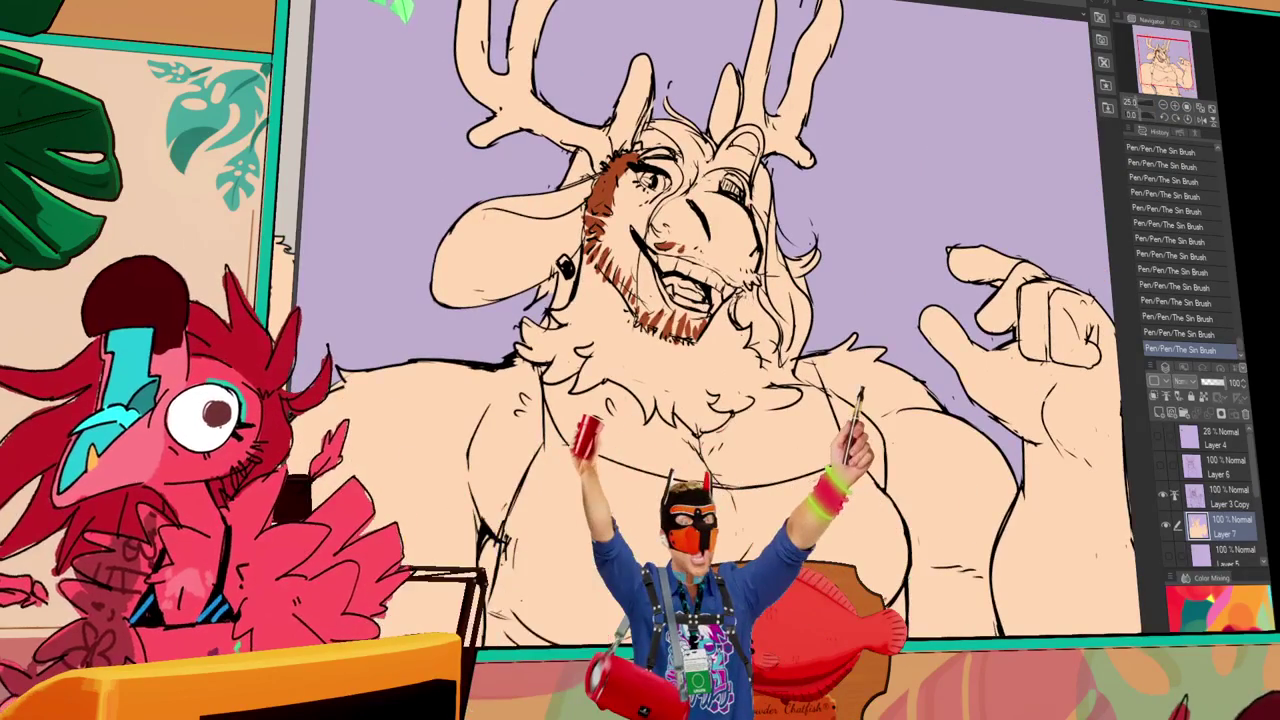
{"action": "mouse_move", "coordinate": [736, 291]}
{"action": "left_mouse_down"}
{"action": "mouse_move", "coordinate": [738, 325]}
{"action": "mouse_move", "coordinate": [779, 368]}
{"action": "left_mouse_up"}
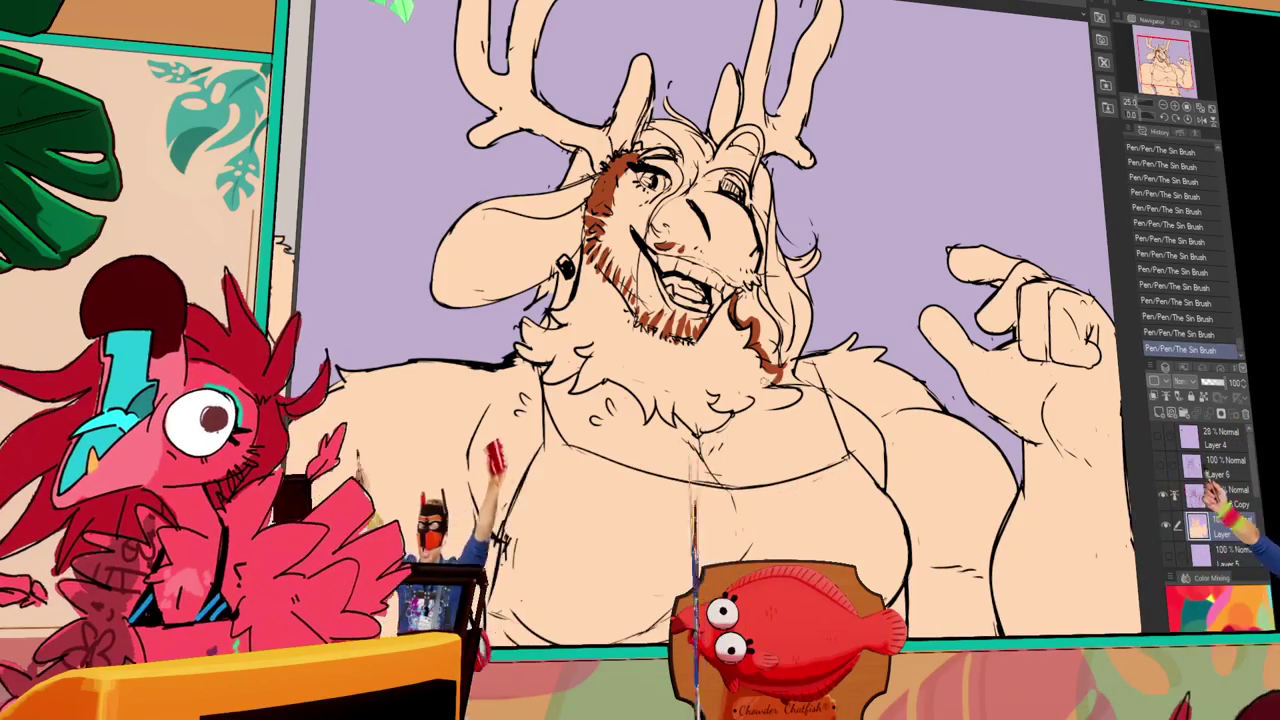
- Fill the long hair strand on the right of the face with brown
{"action": "left_click", "coordinate": [785, 290]}
{"action": "left_click", "coordinate": [700, 200]}
{"action": "key", "text": "ctrl+z"}
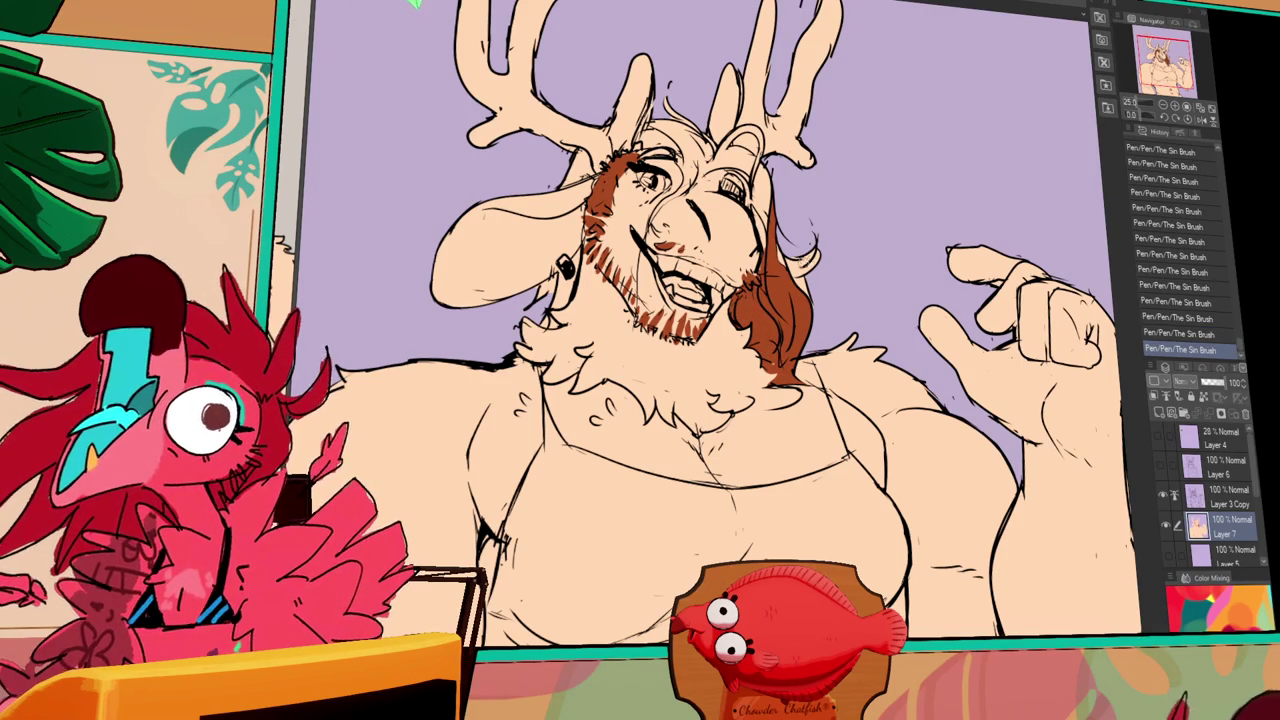
- Add brown brush strokes to the hair and erase excess colour
{"action": "left_click_drag", "start_coordinate": [797, 297], "coordinate": [790, 310]}
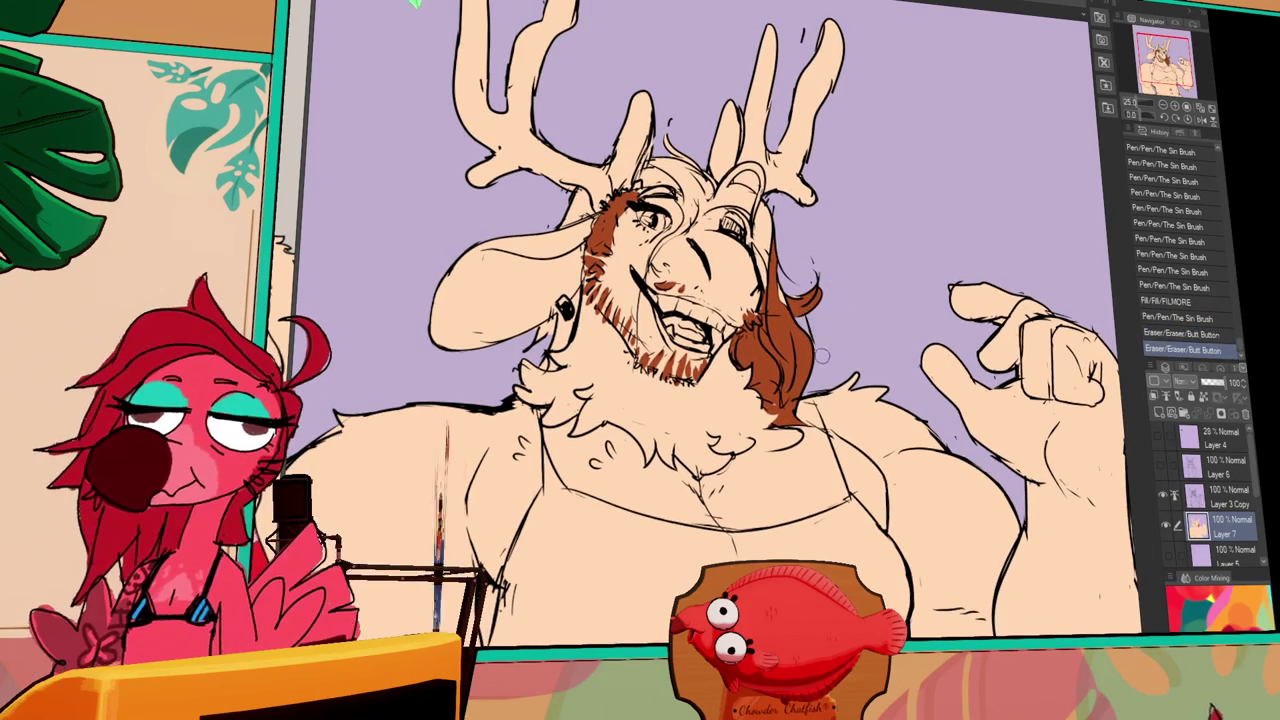
{"action": "left_click_drag", "start_coordinate": [823, 348], "coordinate": [860, 302]}
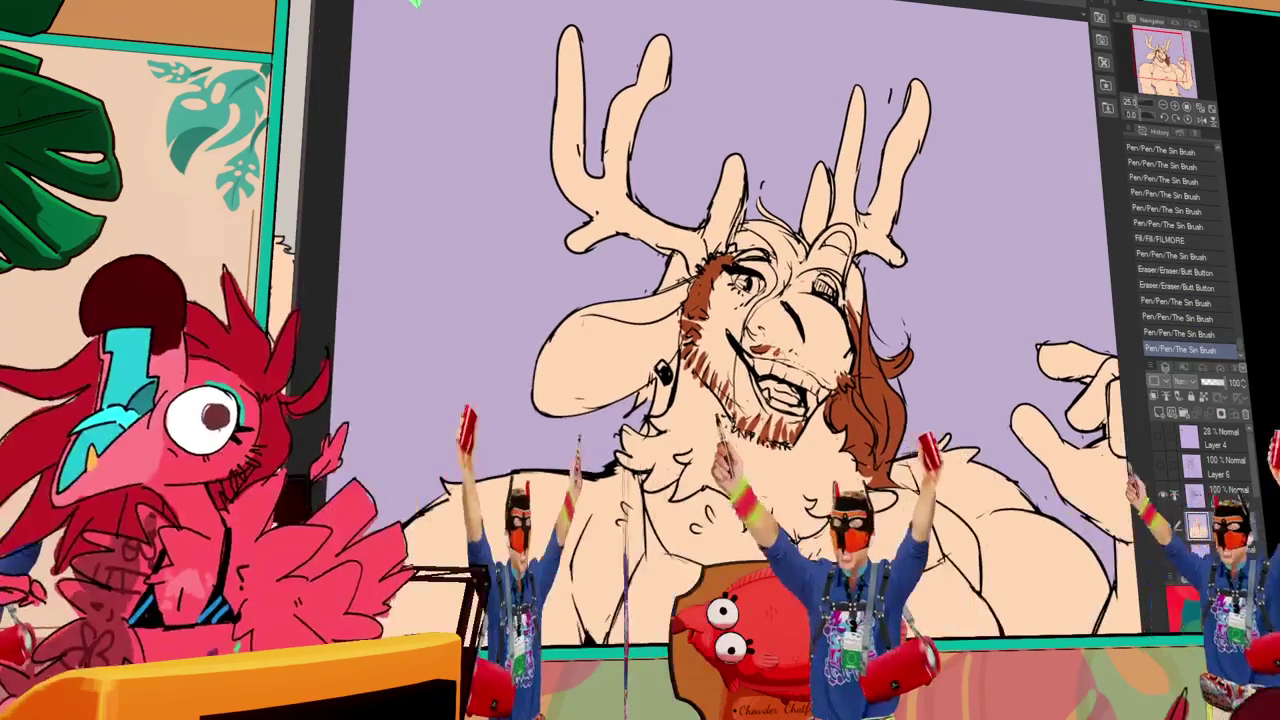
{"action": "key", "text": "ctrl+z"}
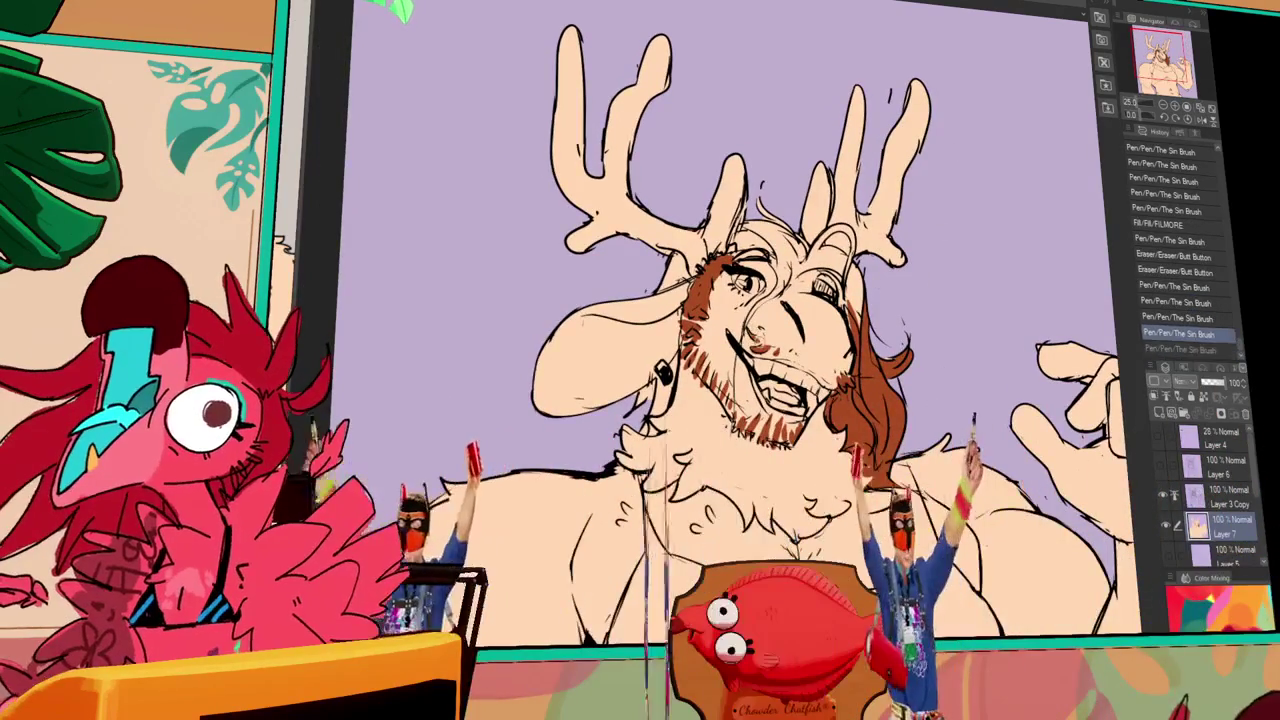
{"action": "key", "text": "ctrl+y"}
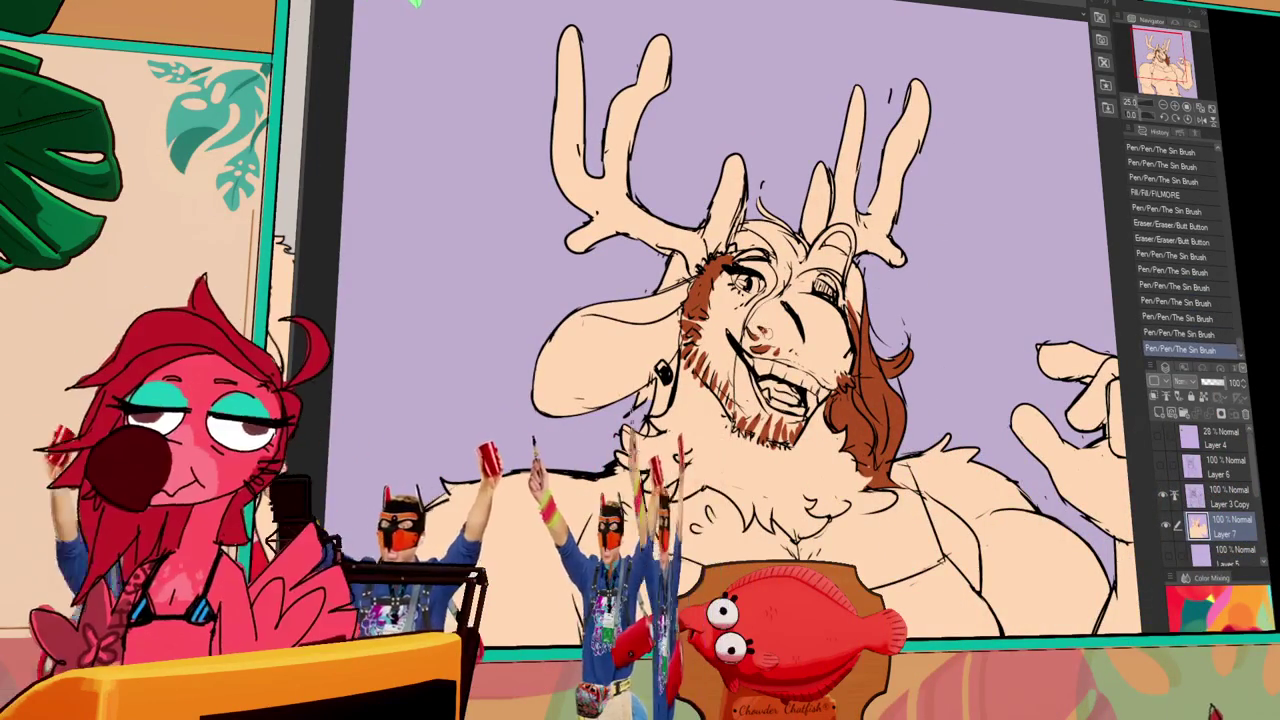
{"action": "key", "text": "ctrl+y"}
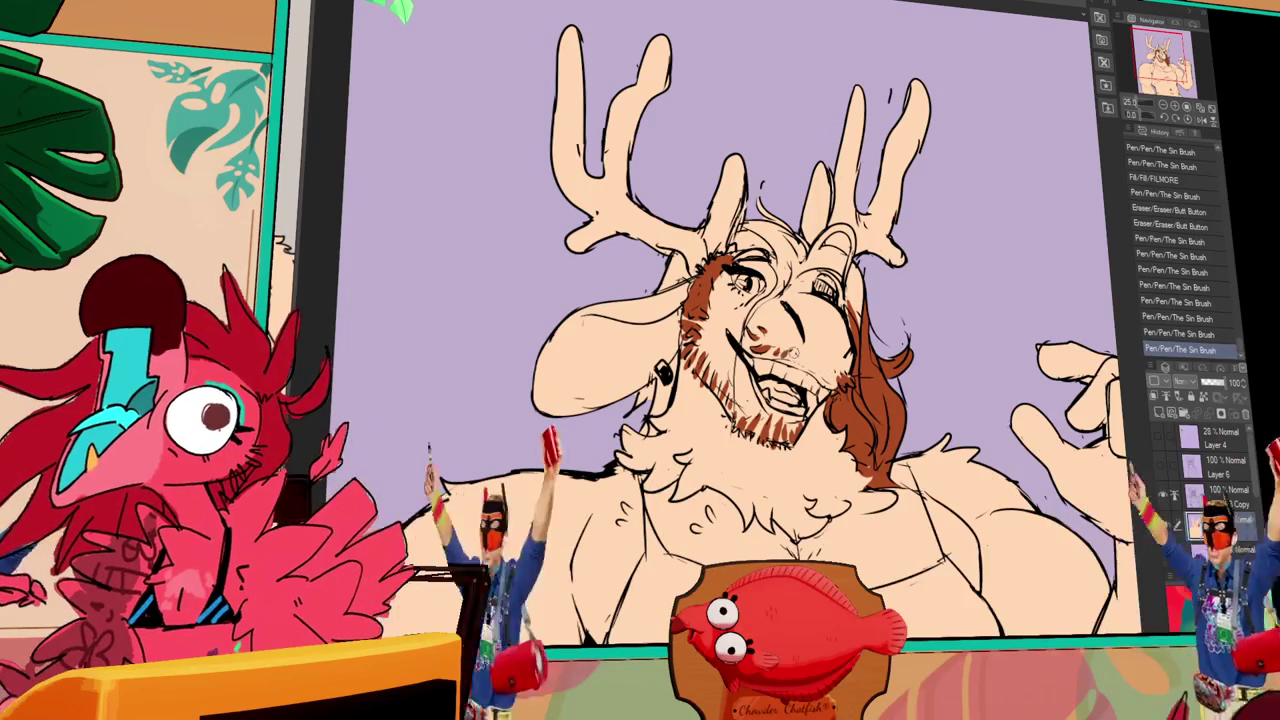
{"action": "key", "text": "ctrl+y"}
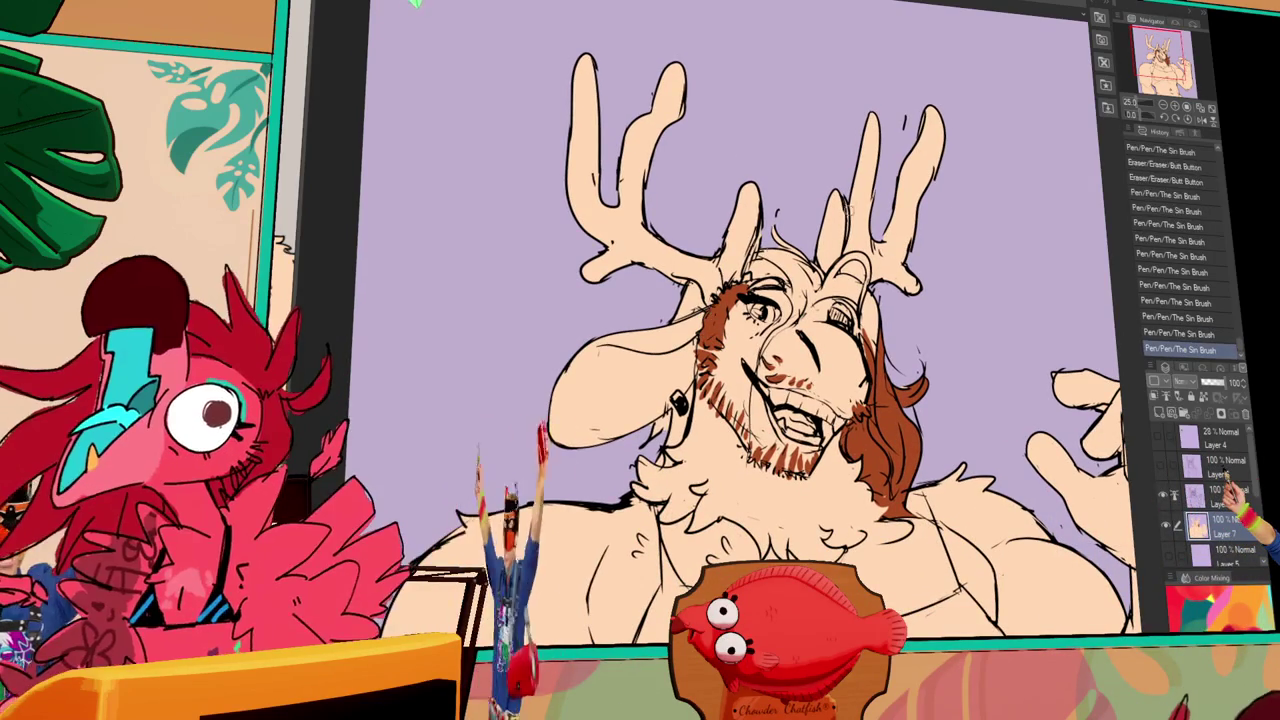
- Fill more of the hair brown and add small brown strokes around hair and beard
{"action": "left_click", "coordinate": [875, 410]}
{"action": "left_click", "coordinate": [882, 396]}
{"action": "mouse_move", "coordinate": [882, 396]}
{"action": "left_mouse_down"}
{"action": "mouse_move", "coordinate": [889, 383]}
{"action": "mouse_move", "coordinate": [900, 395]}
{"action": "left_mouse_up"}
{"action": "left_click_drag", "start_coordinate": [900, 395], "coordinate": [896, 402]}
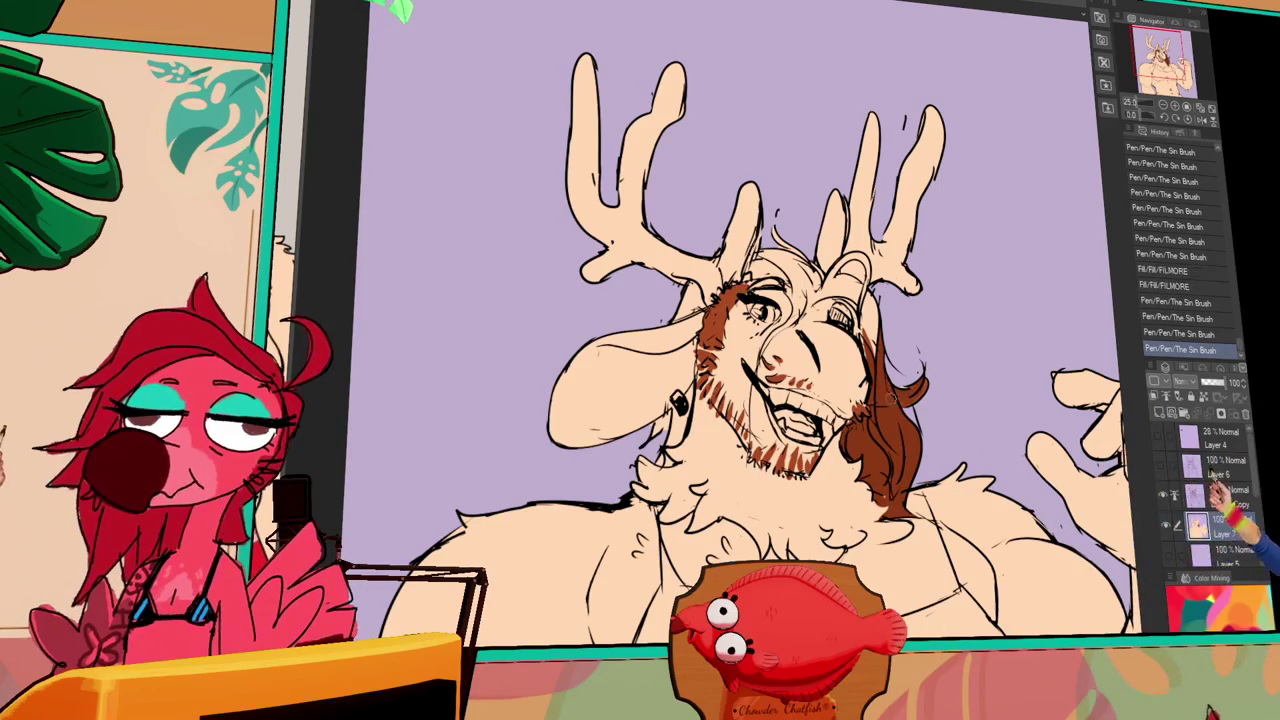
{"action": "left_click_drag", "start_coordinate": [909, 309], "coordinate": [900, 316]}
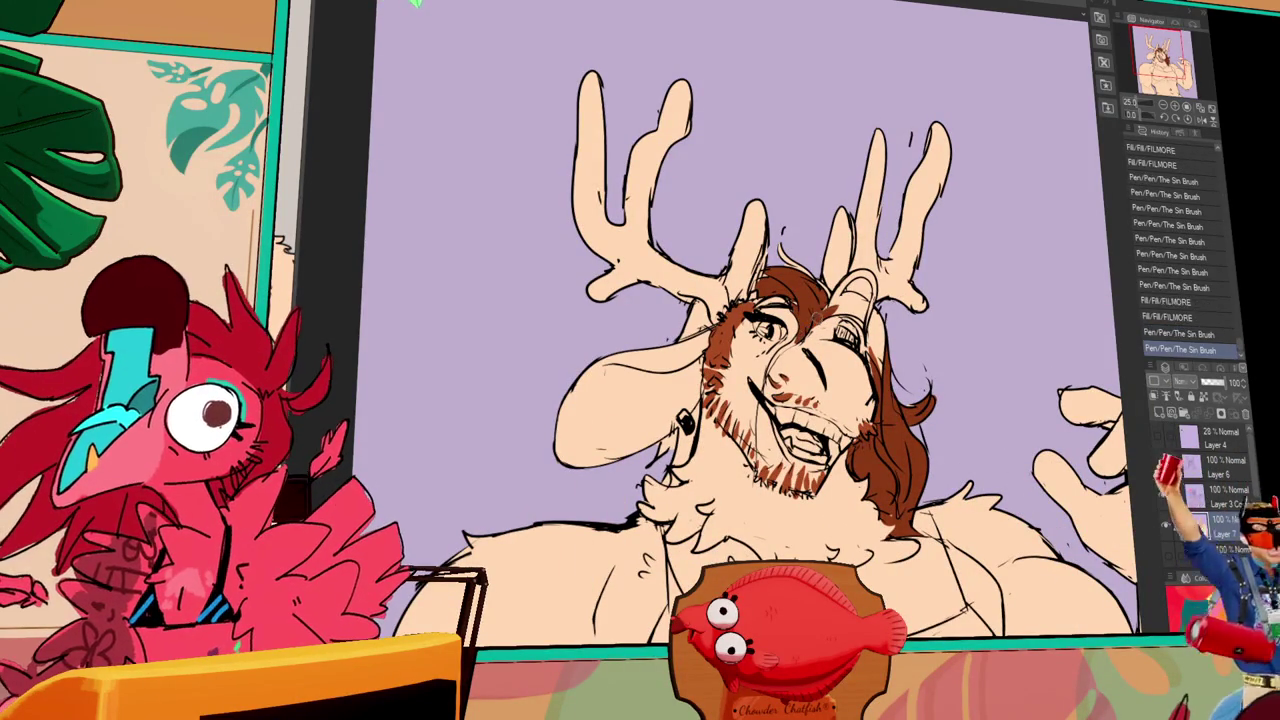
{"action": "left_click_drag", "start_coordinate": [932, 456], "coordinate": [934, 466]}
{"action": "left_click_drag", "start_coordinate": [933, 462], "coordinate": [935, 474]}
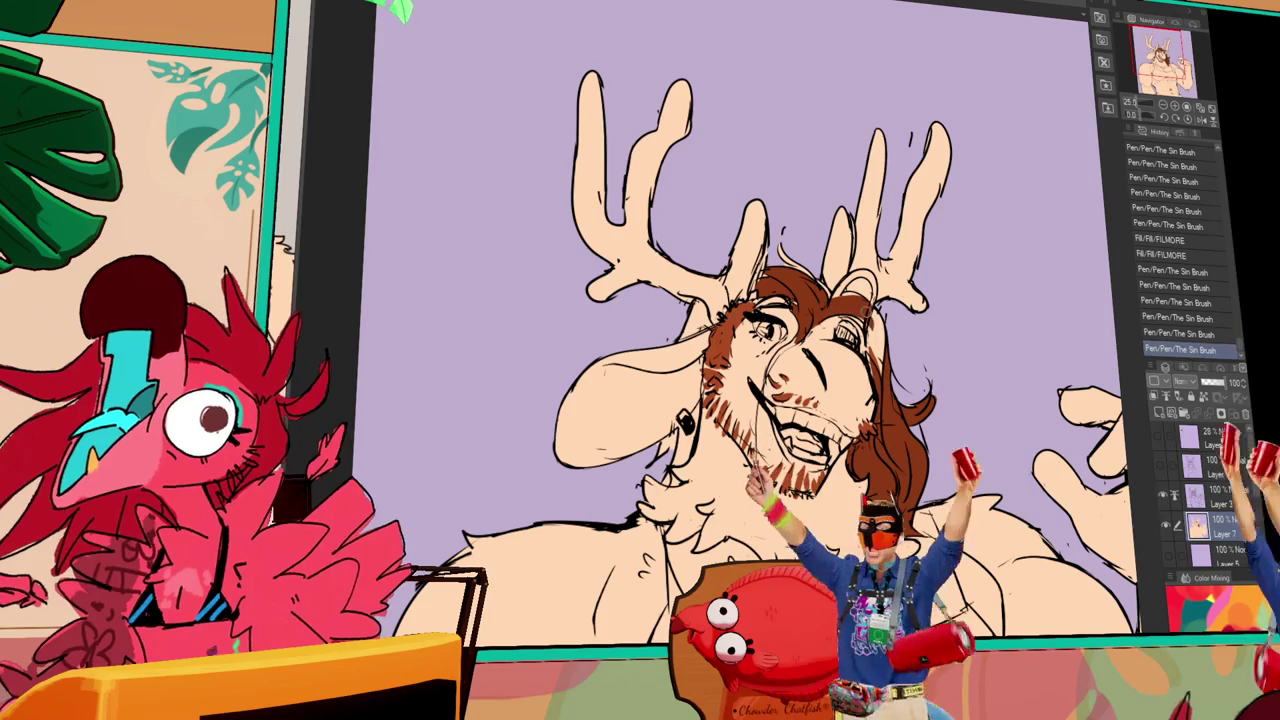
{"action": "left_click_drag", "start_coordinate": [815, 440], "coordinate": [820, 432]}
{"action": "left_click_drag", "start_coordinate": [822, 430], "coordinate": [824, 425]}
{"action": "left_click_drag", "start_coordinate": [845, 305], "coordinate": [852, 300]}
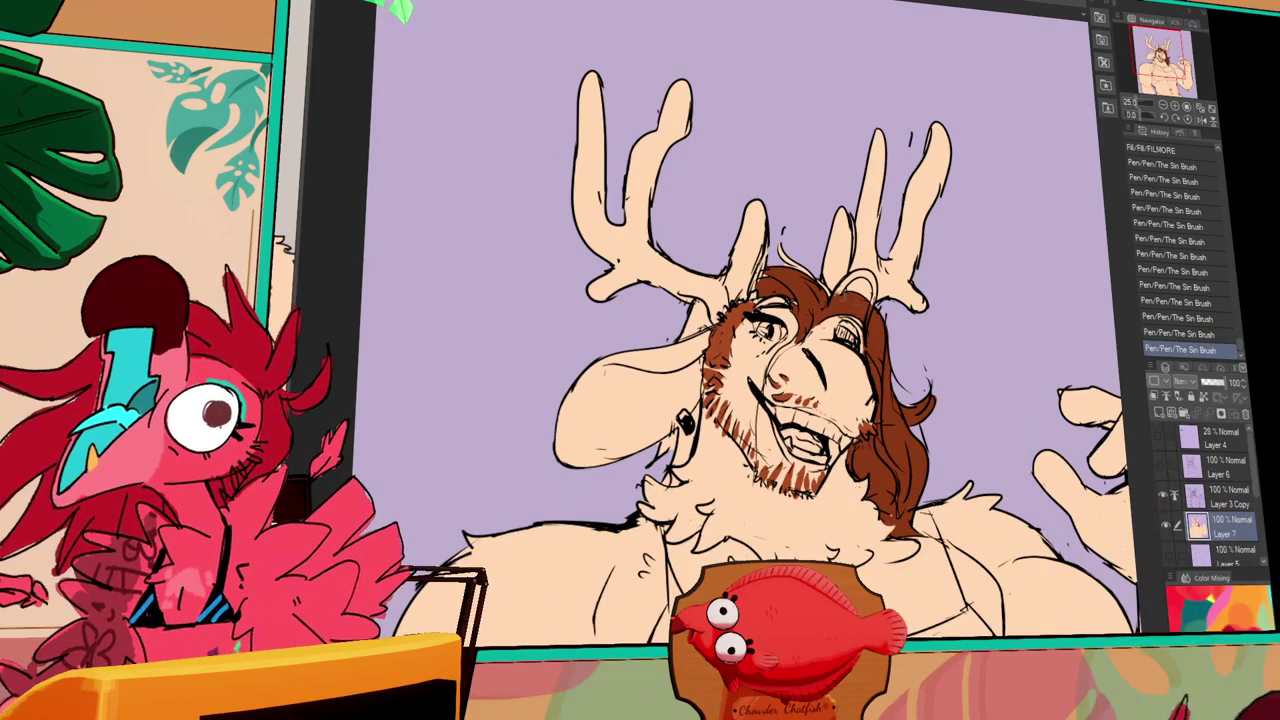
{"action": "mouse_move", "coordinate": [914, 266]}
{"action": "left_mouse_down"}
{"action": "mouse_move", "coordinate": [930, 238]}
{"action": "mouse_move", "coordinate": [941, 308]}
{"action": "left_mouse_up"}
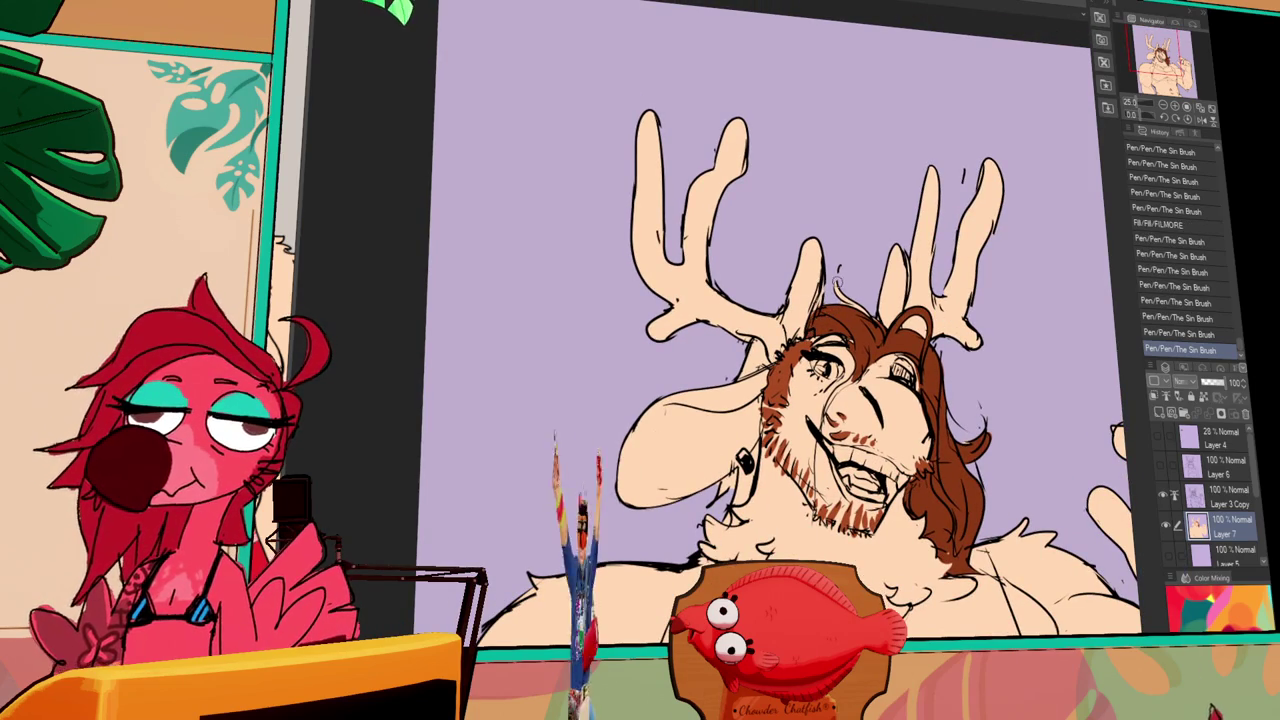
{"action": "key", "text": "ctrl+z"}
{"action": "key", "text": "ctrl+z"}
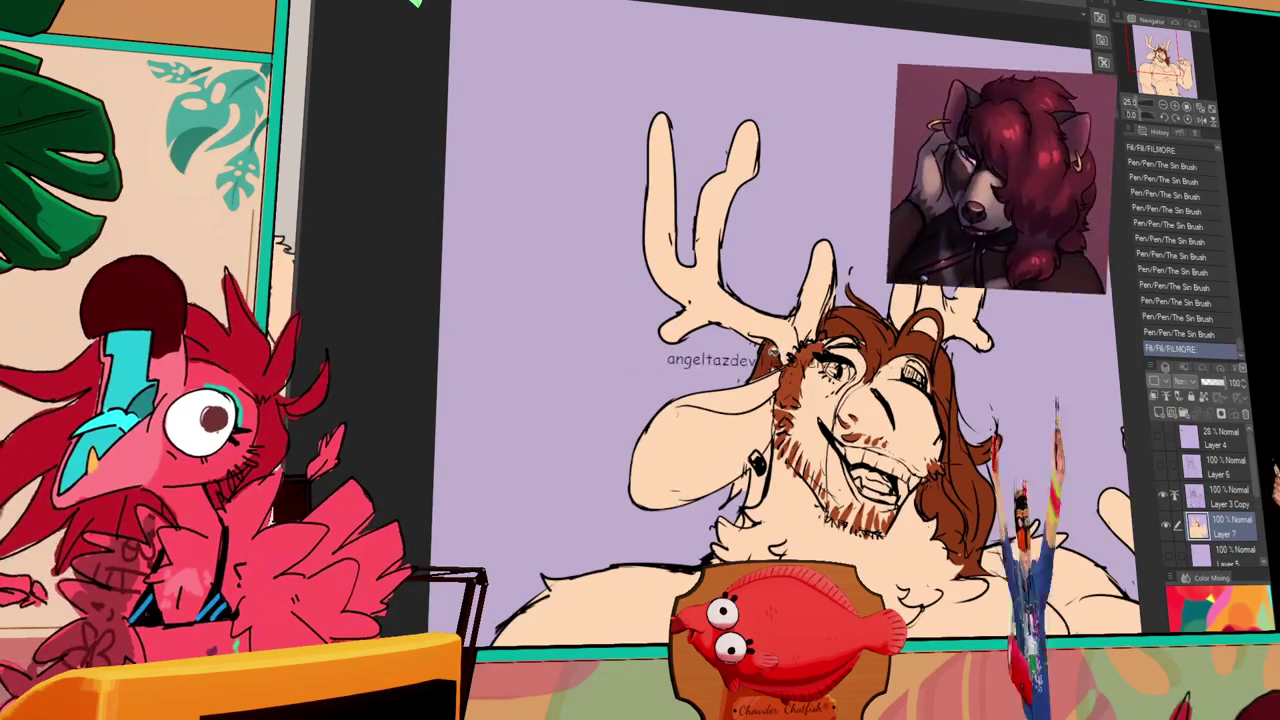
- Fill the hair on the left of the face with brown
{"action": "left_click", "coordinate": [700, 430]}
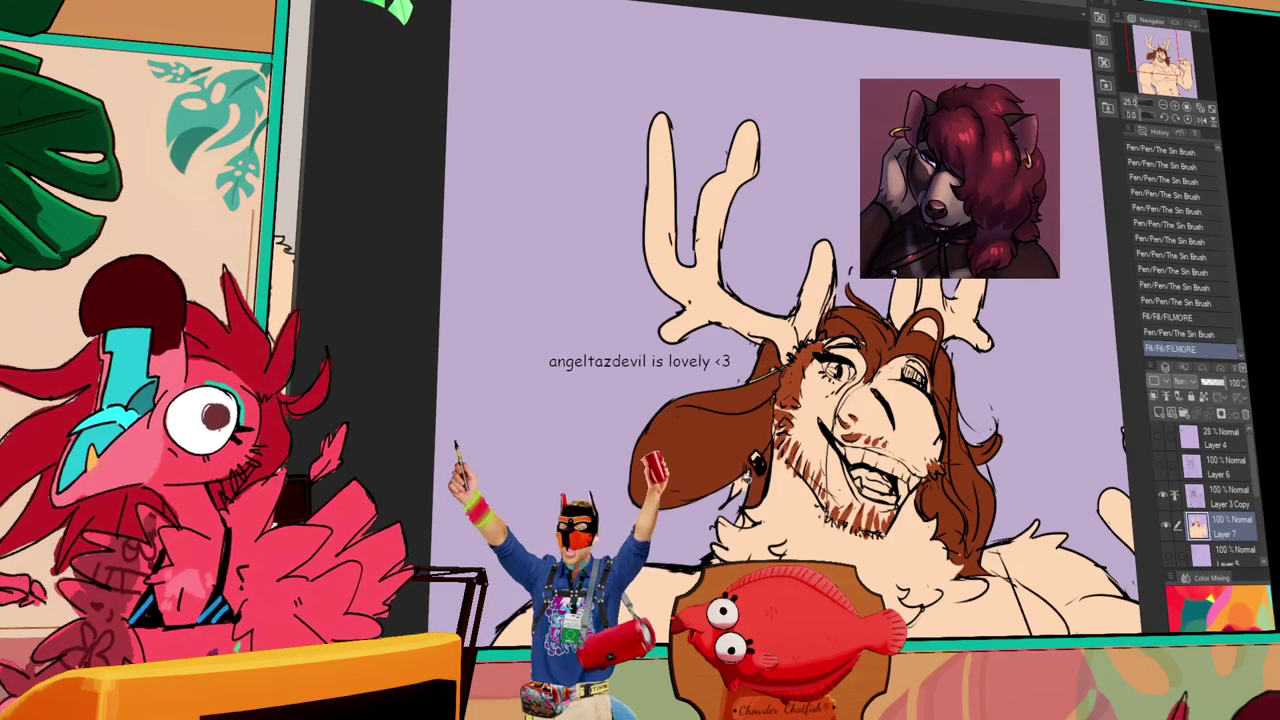
{"action": "left_click", "coordinate": [700, 430]}
{"action": "key", "text": "ctrl+z"}
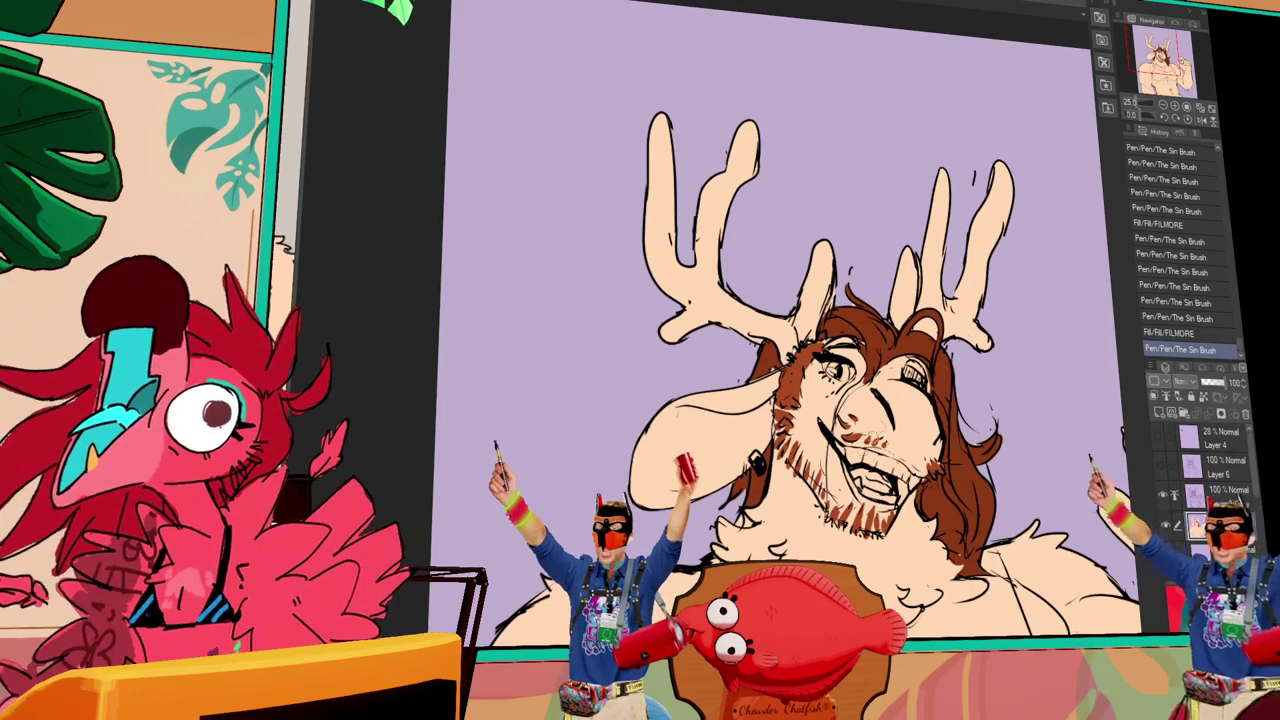
{"action": "left_click_drag", "start_coordinate": [845, 483], "coordinate": [838, 445]}
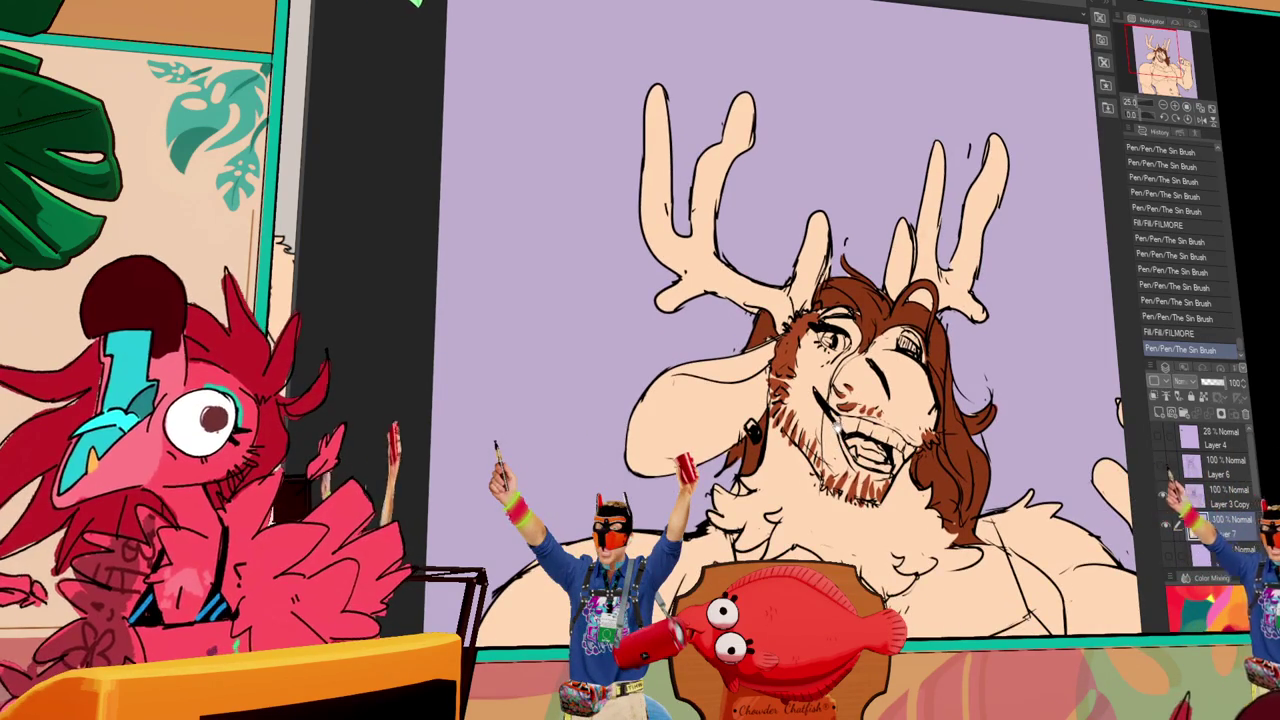
{"action": "mouse_move", "coordinate": [783, 485]}
{"action": "left_mouse_down"}
{"action": "mouse_move", "coordinate": [773, 442]}
{"action": "mouse_move", "coordinate": [765, 480]}
{"action": "mouse_move", "coordinate": [787, 442]}
{"action": "left_mouse_up"}
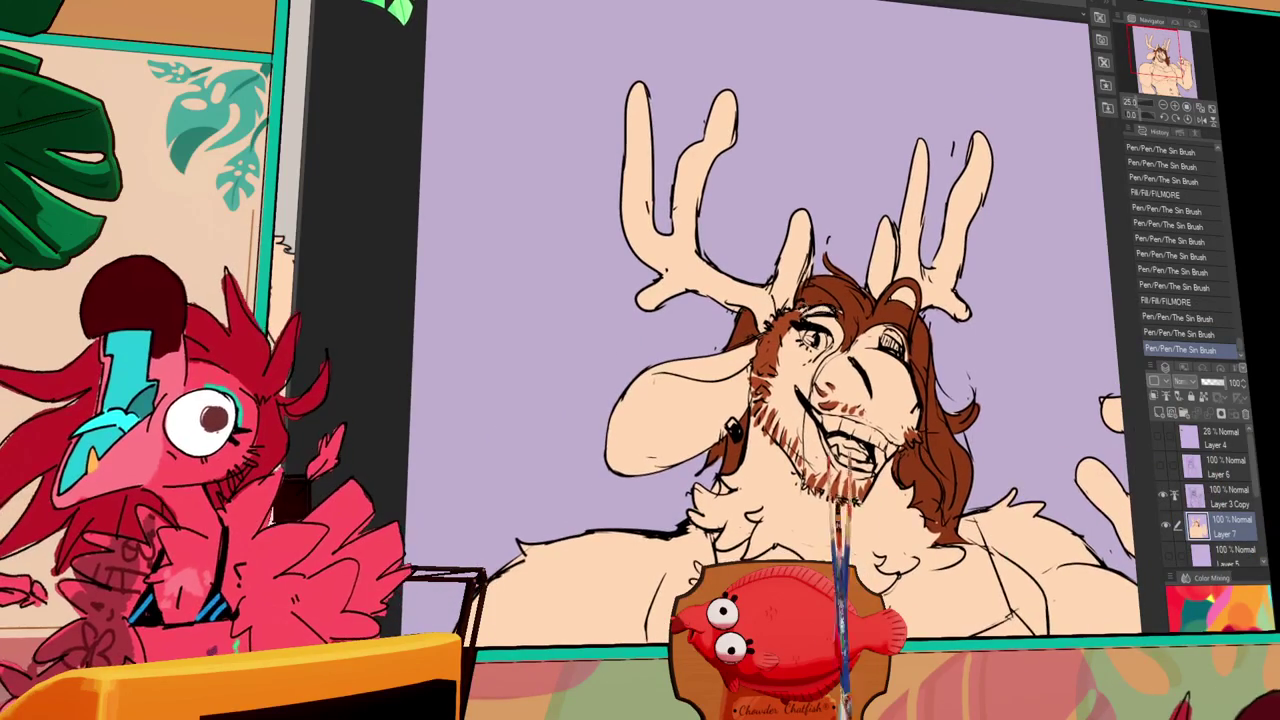
- Add small ink strokes along the hair with the Sin Brush pen
{"action": "left_click_drag", "start_coordinate": [803, 296], "coordinate": [822, 318]}
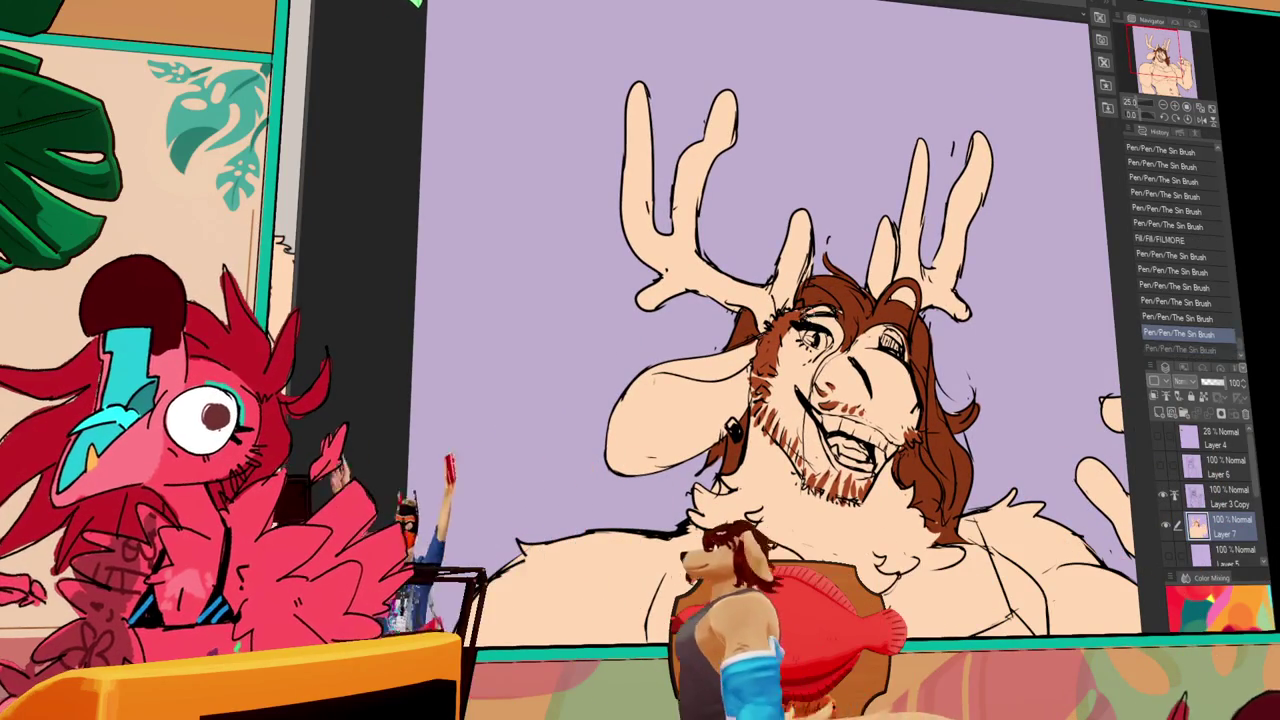
{"action": "left_click", "coordinate": [873, 278]}
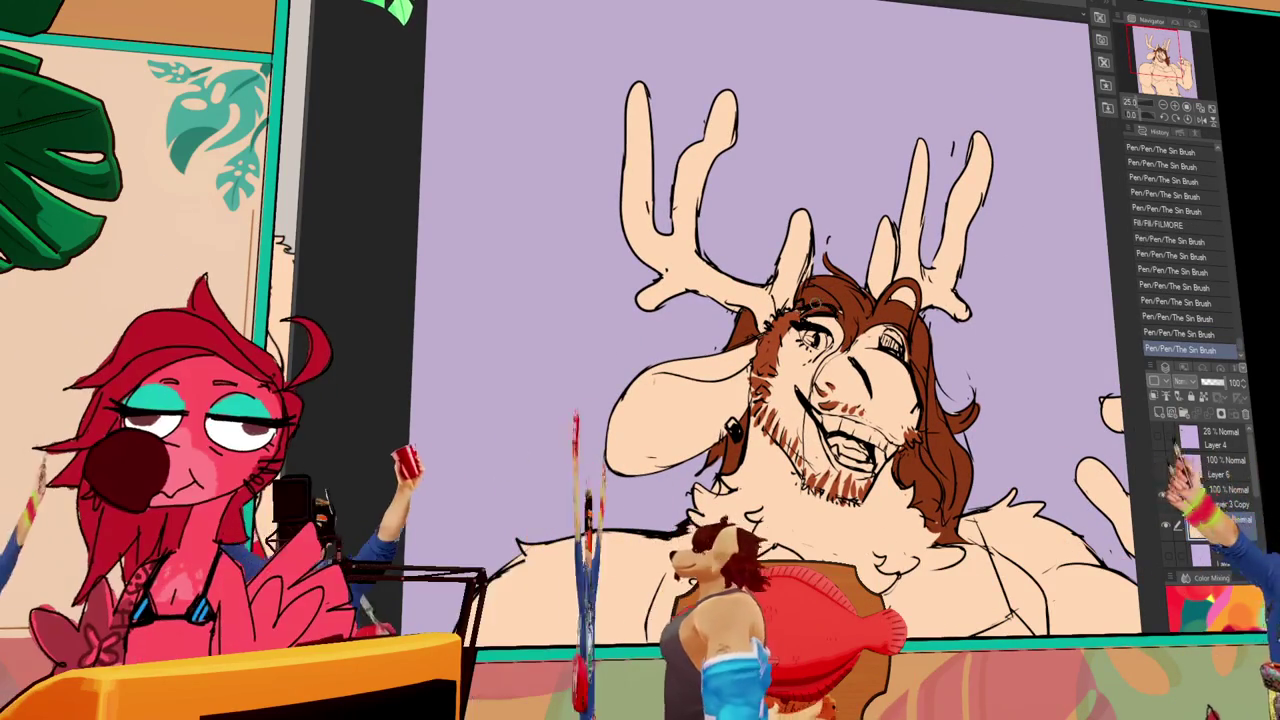
{"action": "key", "text": "ctrl+z"}
{"action": "left_click_drag", "start_coordinate": [805, 300], "coordinate": [813, 299]}
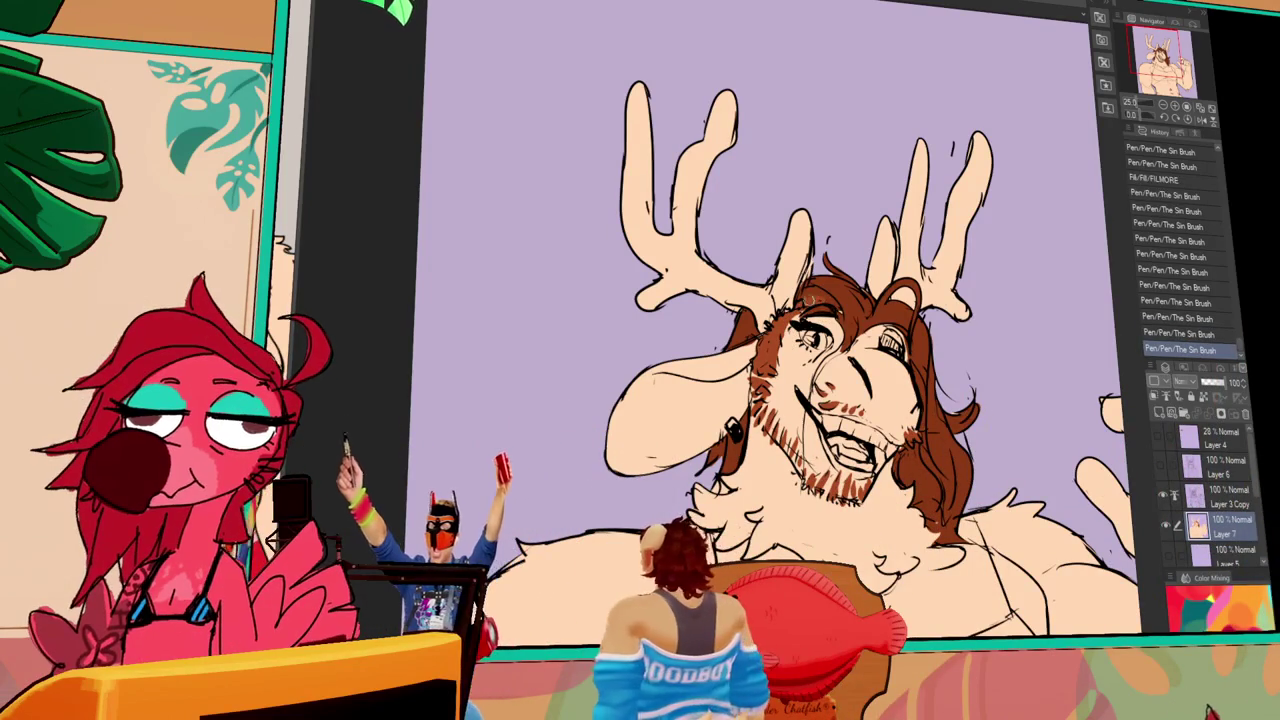
{"action": "left_click", "coordinate": [829, 298]}
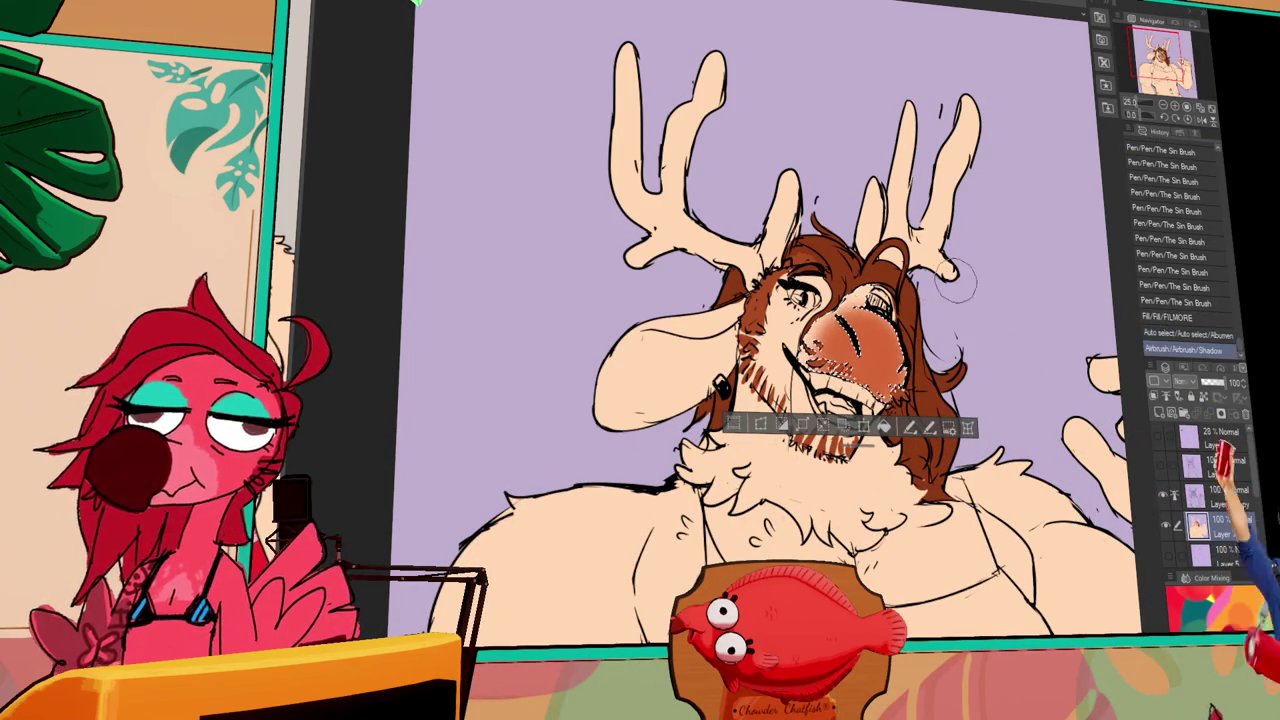
- Deselect the airbrushed red blush and draw ink strokes near the nose
{"action": "key", "text": "ctrl+d"}
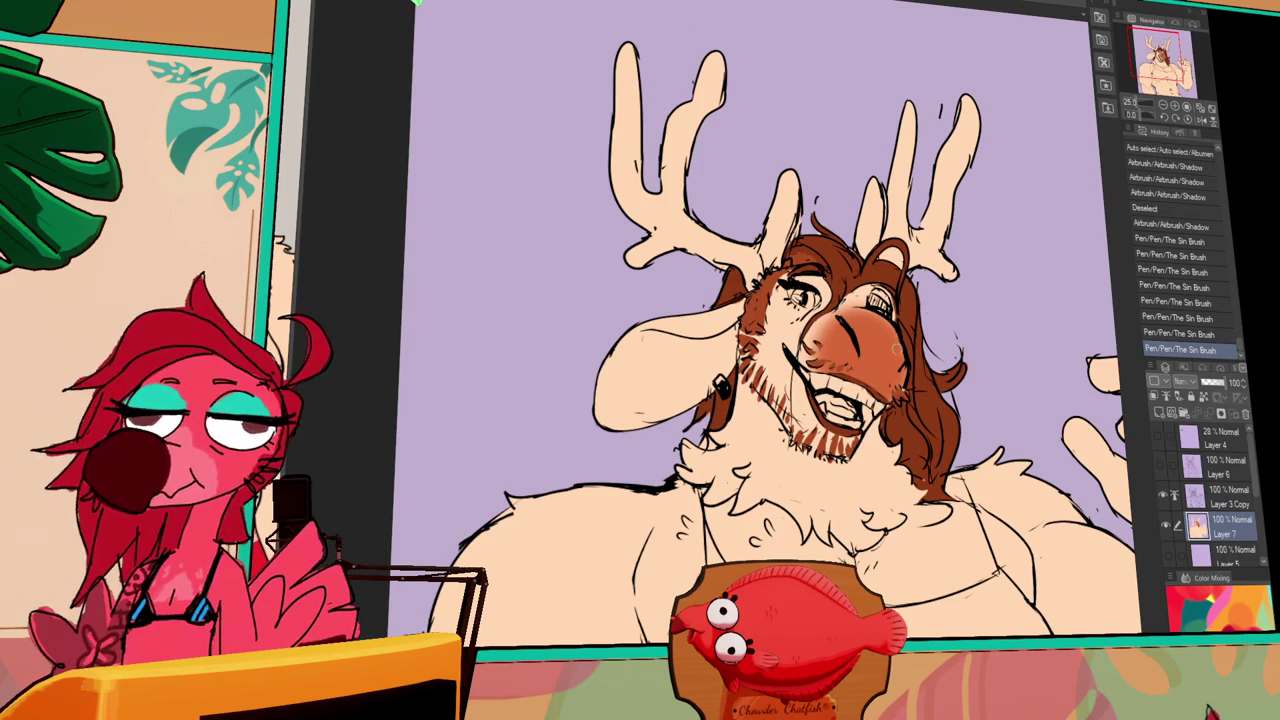
{"action": "left_click_drag", "start_coordinate": [824, 346], "coordinate": [831, 350]}
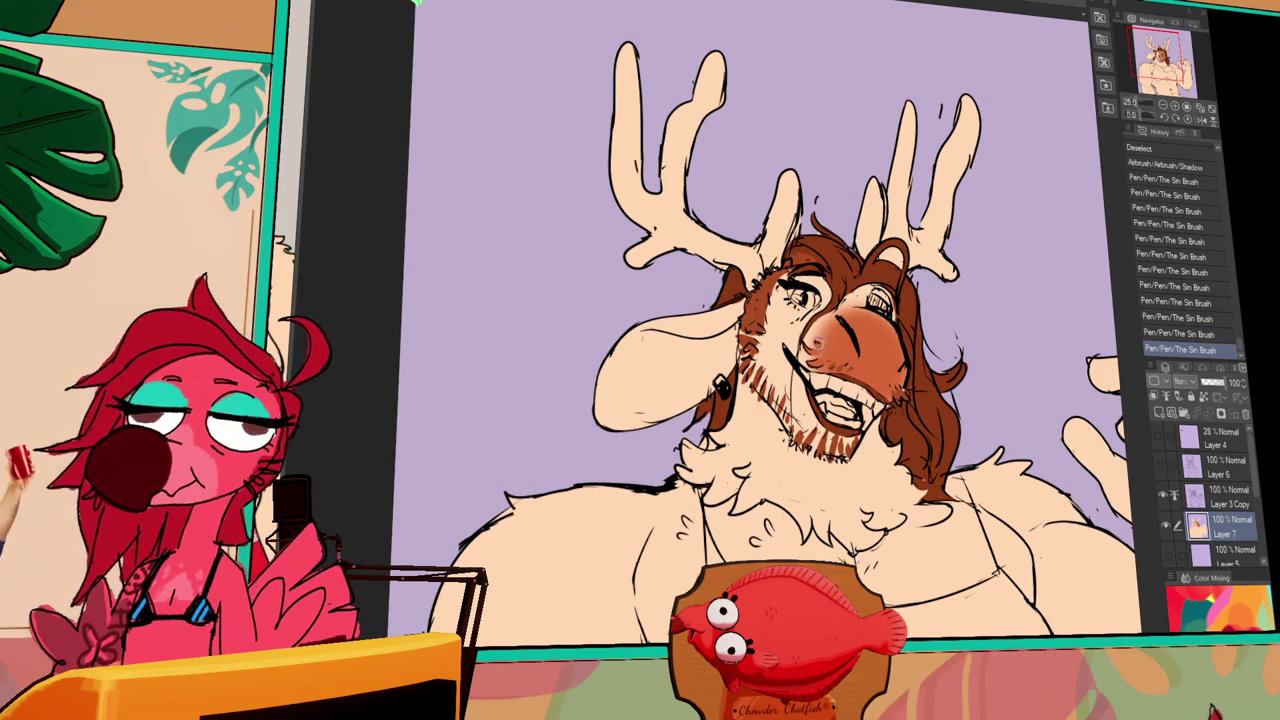
{"action": "key", "text": "ctrl+z"}
{"action": "key", "text": "ctrl+z"}
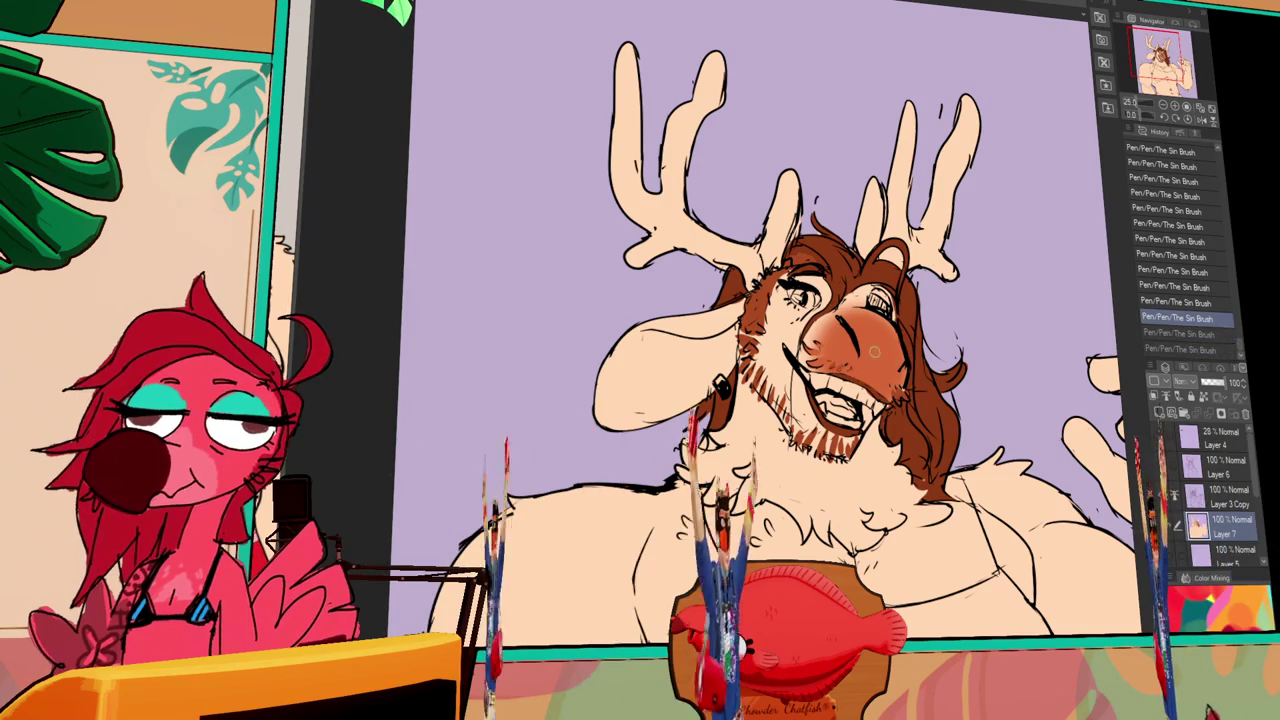
{"action": "key", "text": "ctrl+y"}
{"action": "key", "text": "ctrl+y"}
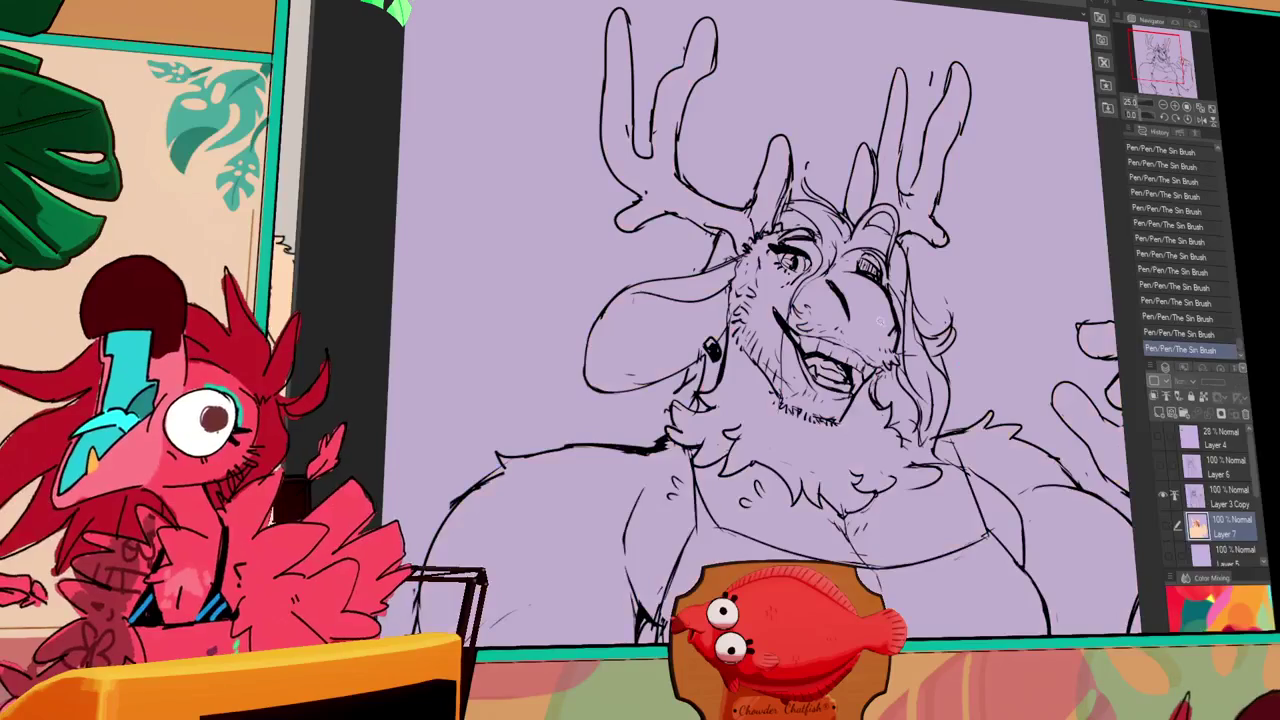
- Try selecting the hair and beard region, undo it, and show the colour fills again
{"action": "left_click", "coordinate": [920, 350]}
{"action": "key", "text": "ctrl+z"}
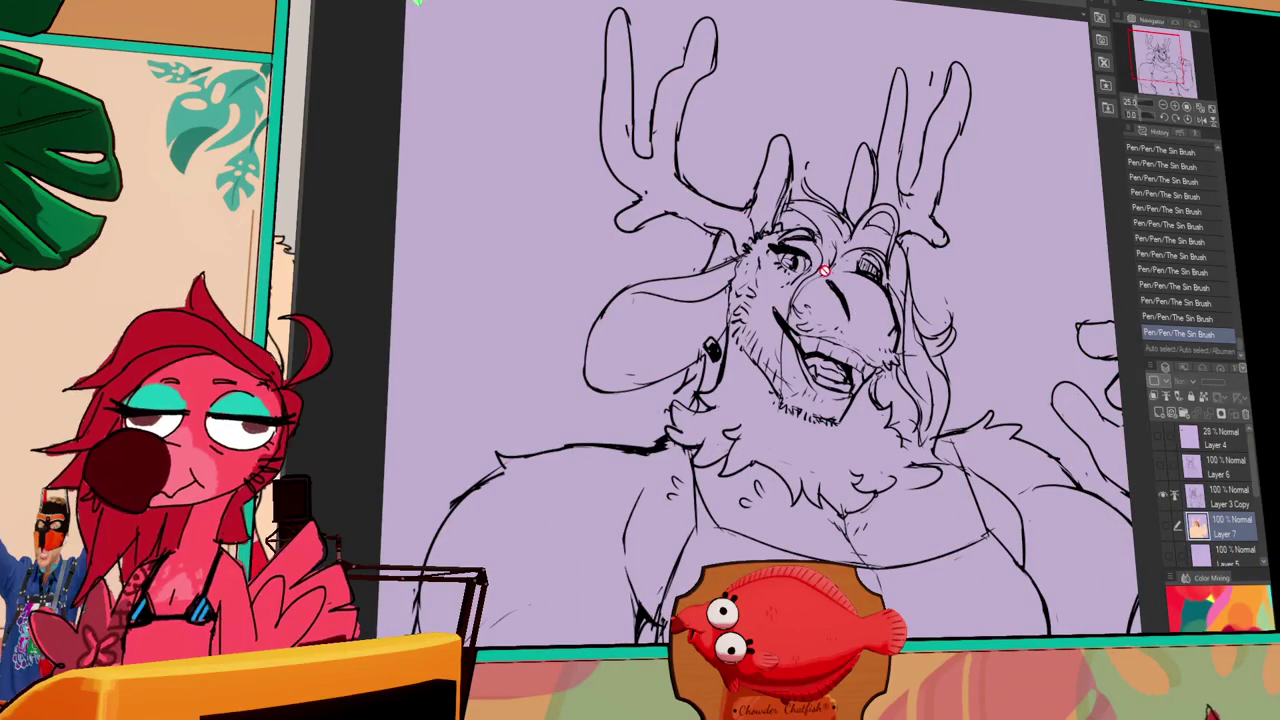
{"action": "left_click", "coordinate": [1195, 527]}
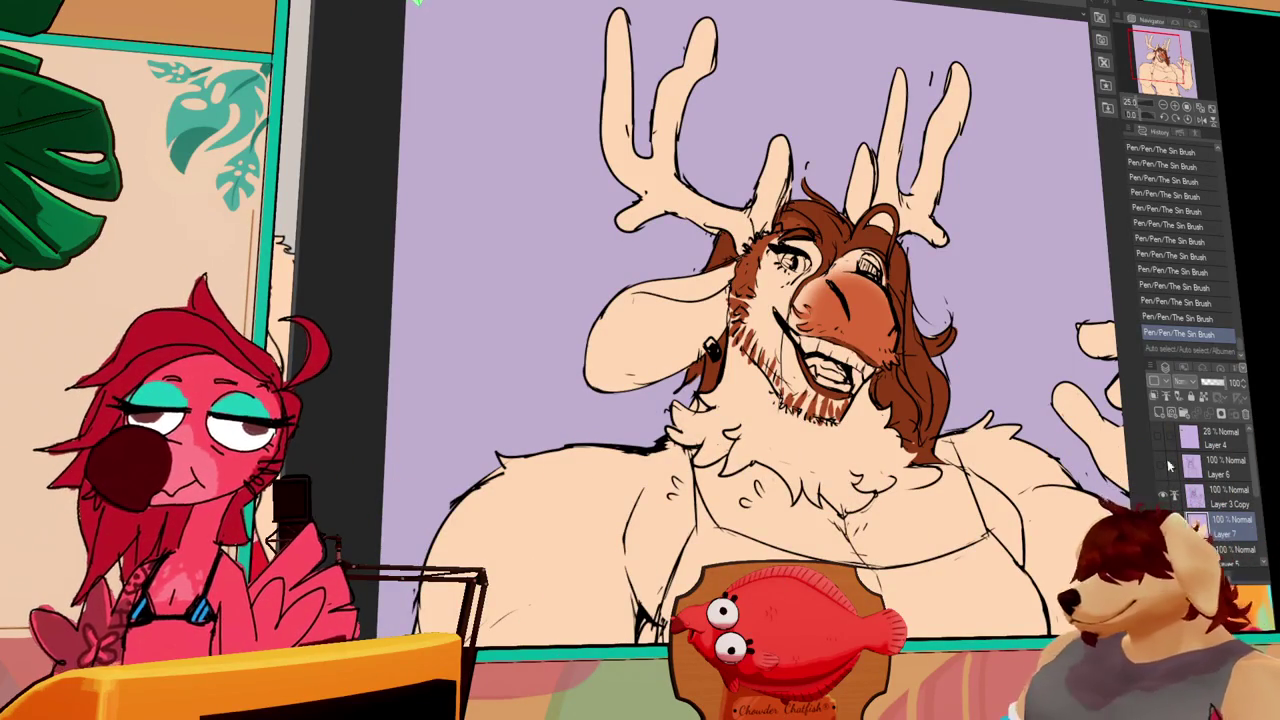
- On a new raster layer, airbrush and partly erase shading around the nose
{"action": "key", "text": "ctrl+shift+n"}
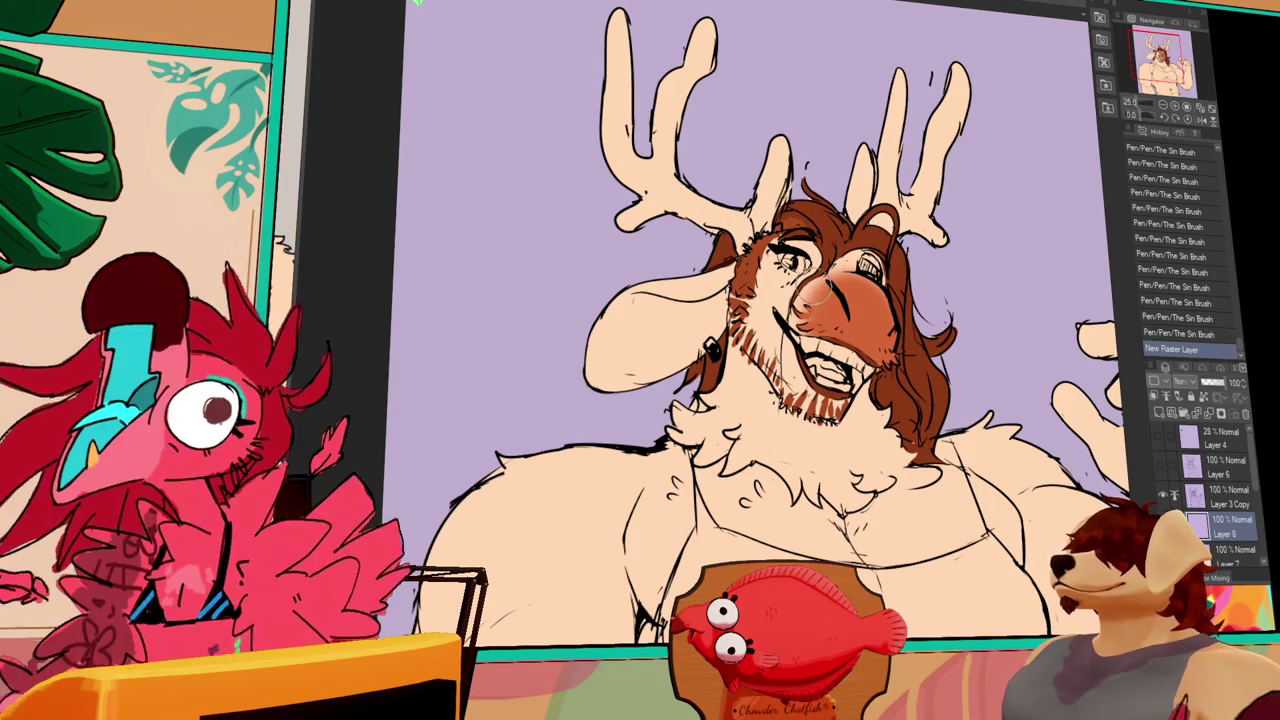
{"action": "left_click_drag", "start_coordinate": [820, 290], "coordinate": [842, 290]}
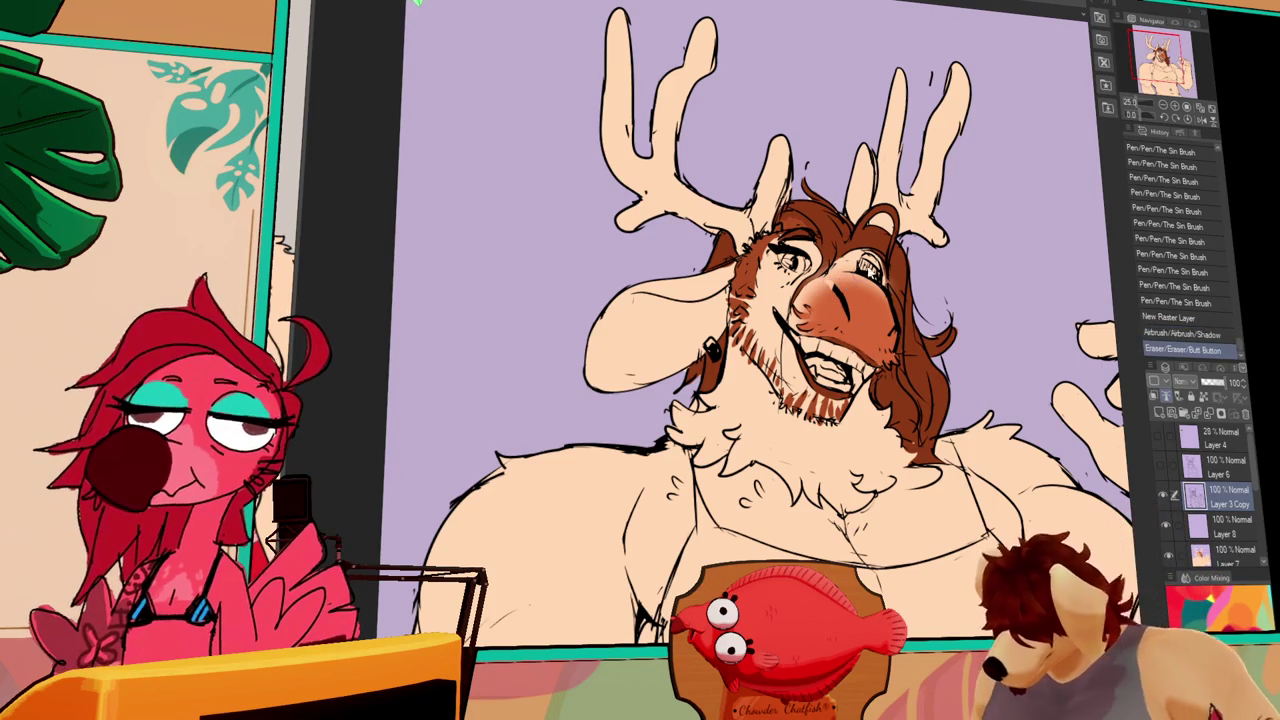
{"action": "left_click", "coordinate": [836, 284]}
{"action": "left_click", "coordinate": [836, 284]}
{"action": "key", "text": "ctrl+z"}
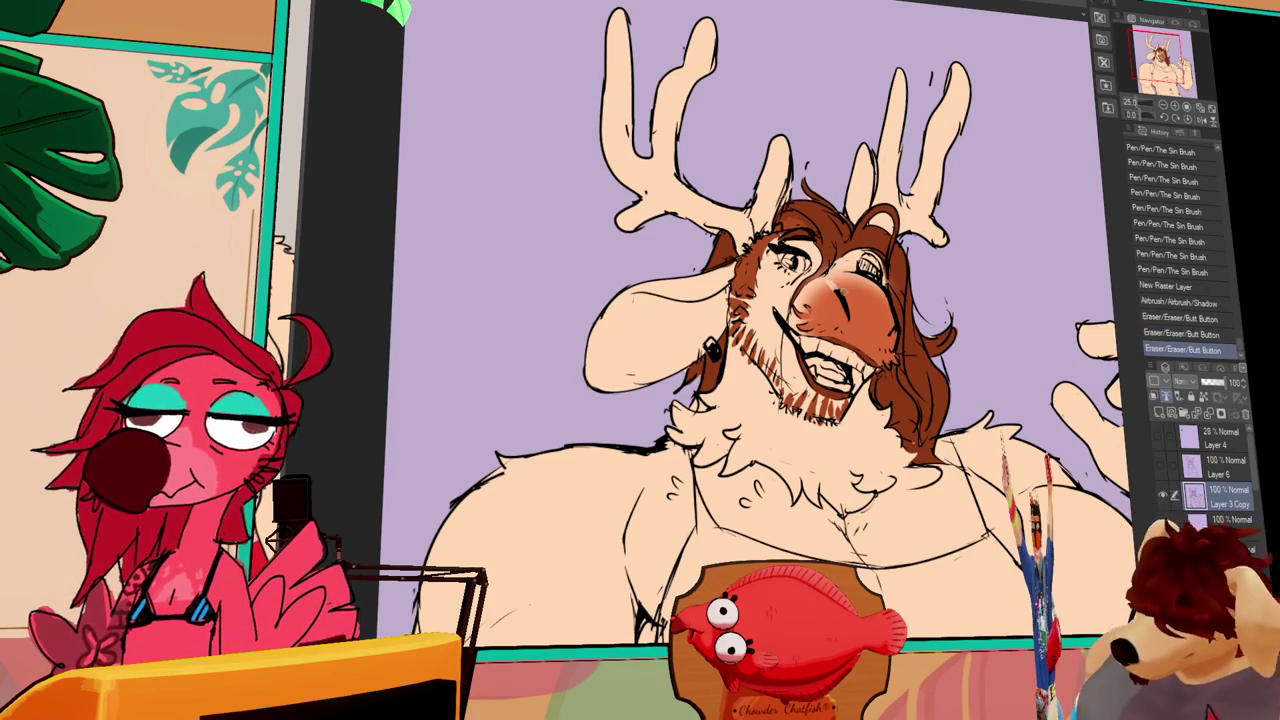
{"action": "left_click", "coordinate": [836, 284]}
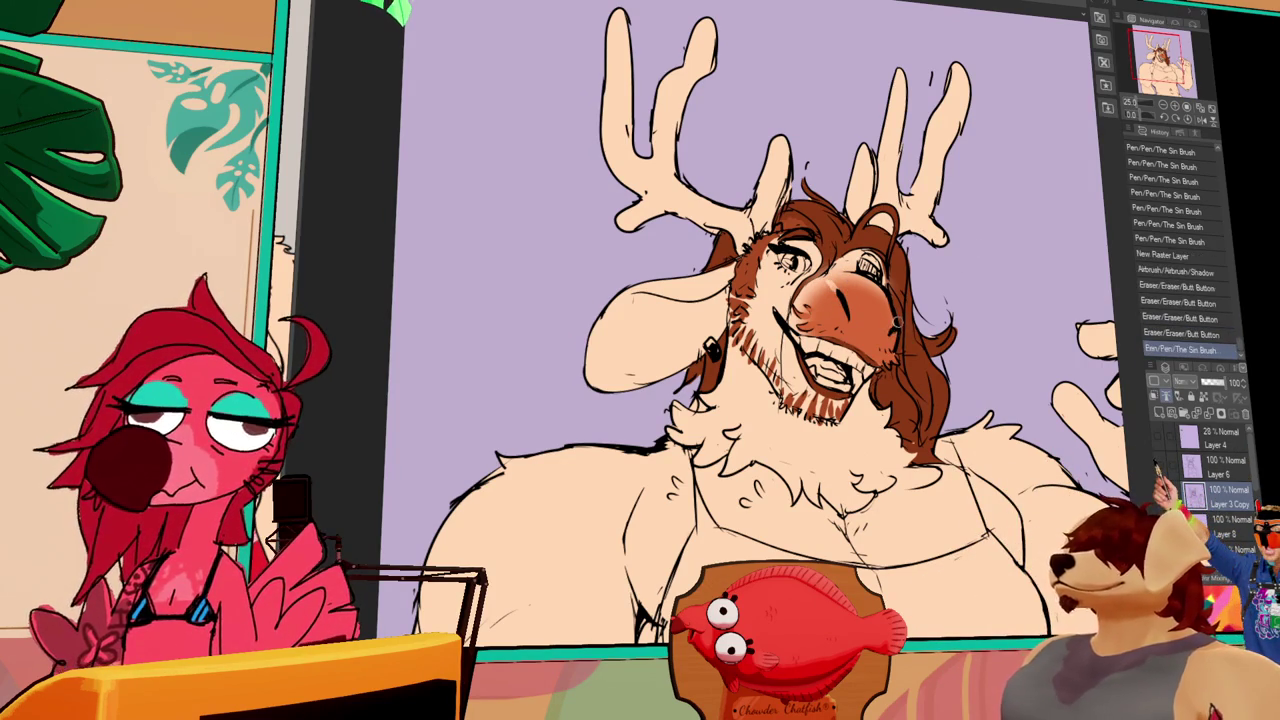
{"action": "left_click_drag", "start_coordinate": [886, 288], "coordinate": [950, 298]}
- Recolor the nose area lighter on Layer 7
{"action": "left_click", "coordinate": [1229, 552]}
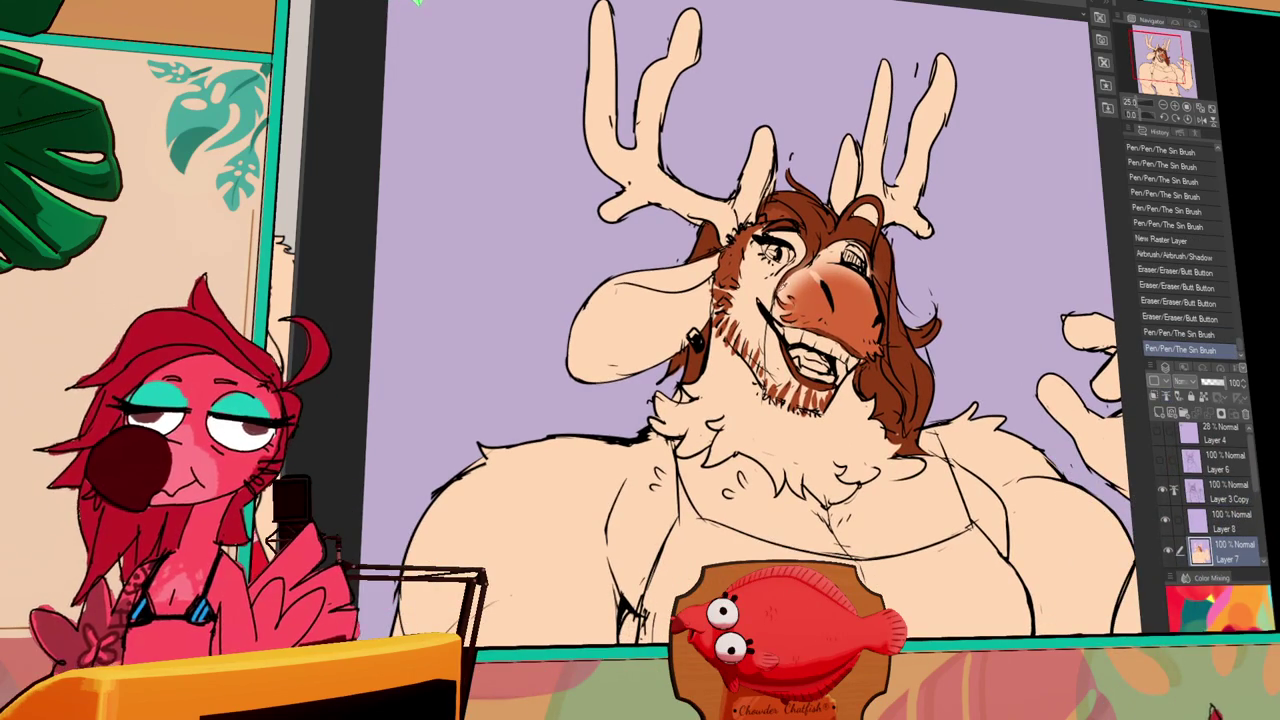
{"action": "left_click", "coordinate": [836, 297]}
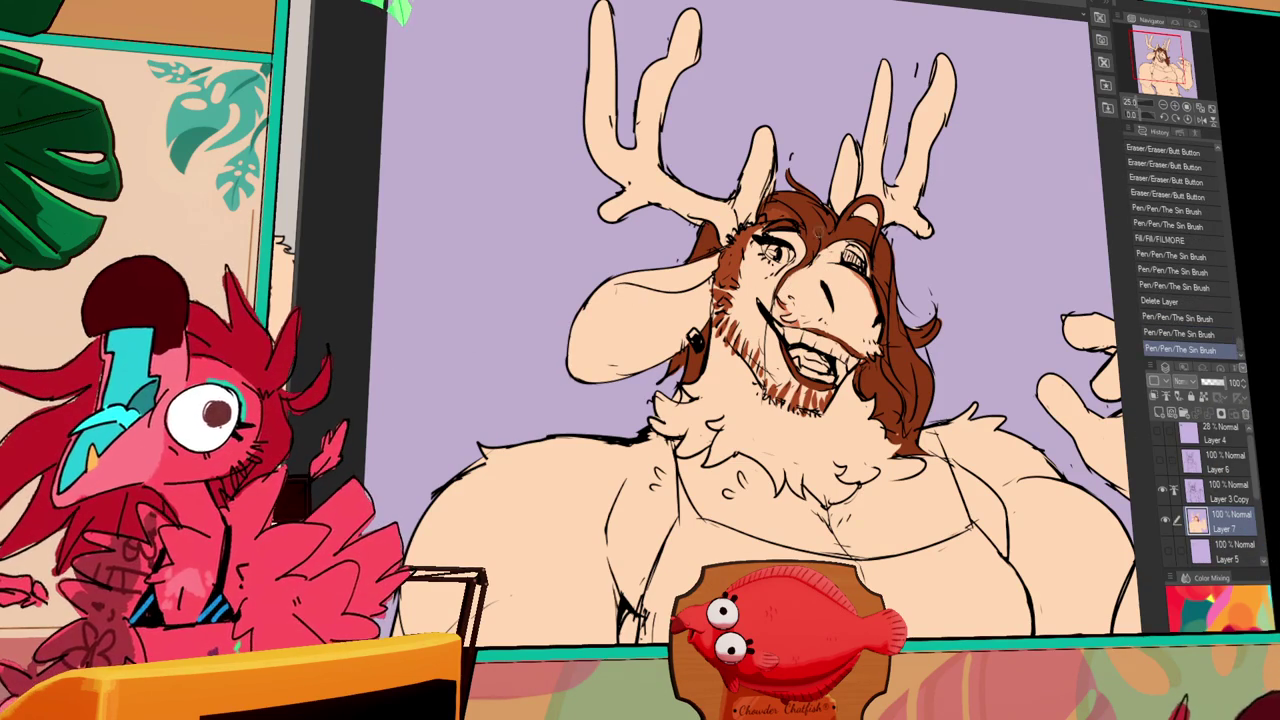
{"action": "key", "text": "ctrl+Tab"}
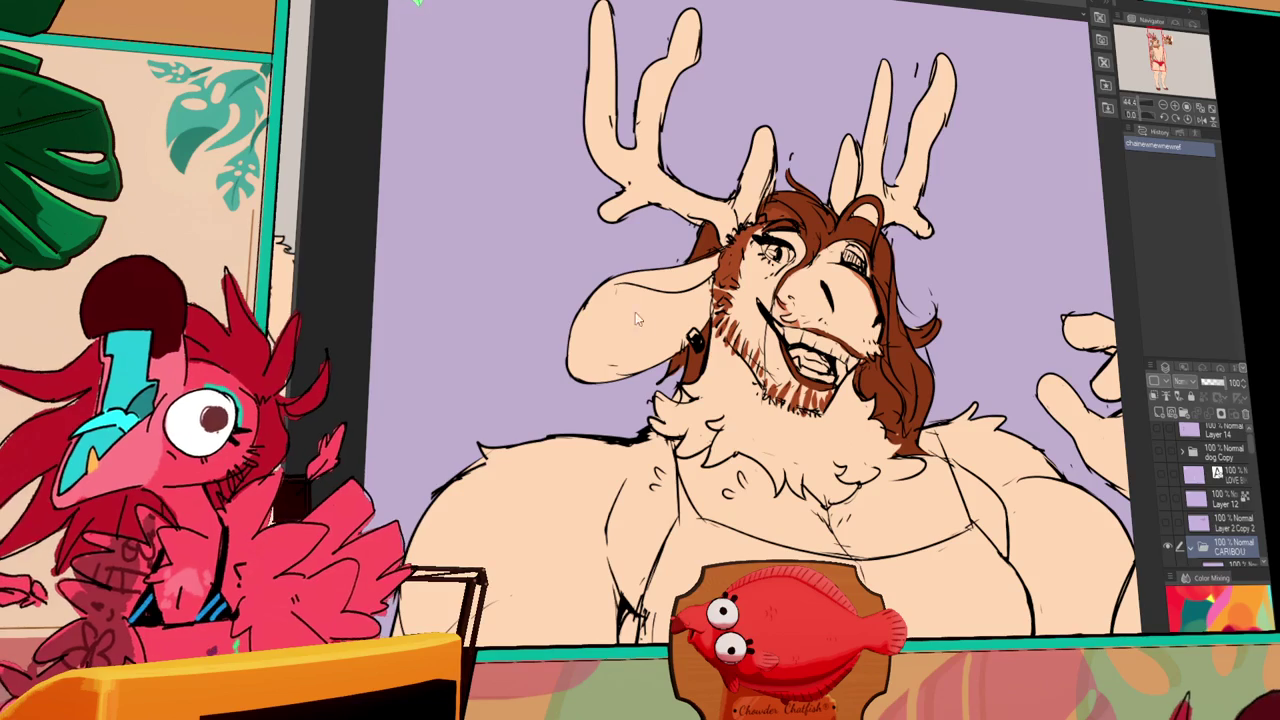
- Fill the left ear brown, outline the nose in brown and fill it orange-brown
{"action": "key", "text": "ctrl+Tab"}
{"action": "left_click", "coordinate": [666, 311]}
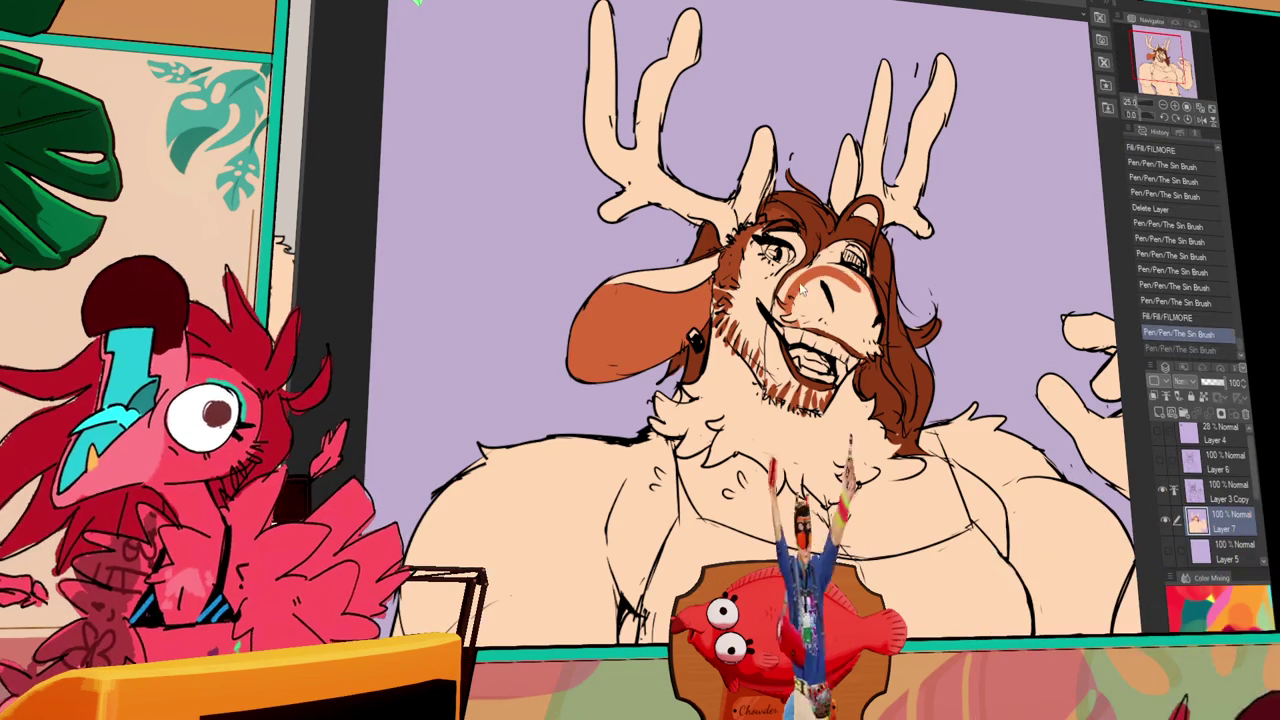
{"action": "left_click_drag", "start_coordinate": [845, 266], "coordinate": [788, 310]}
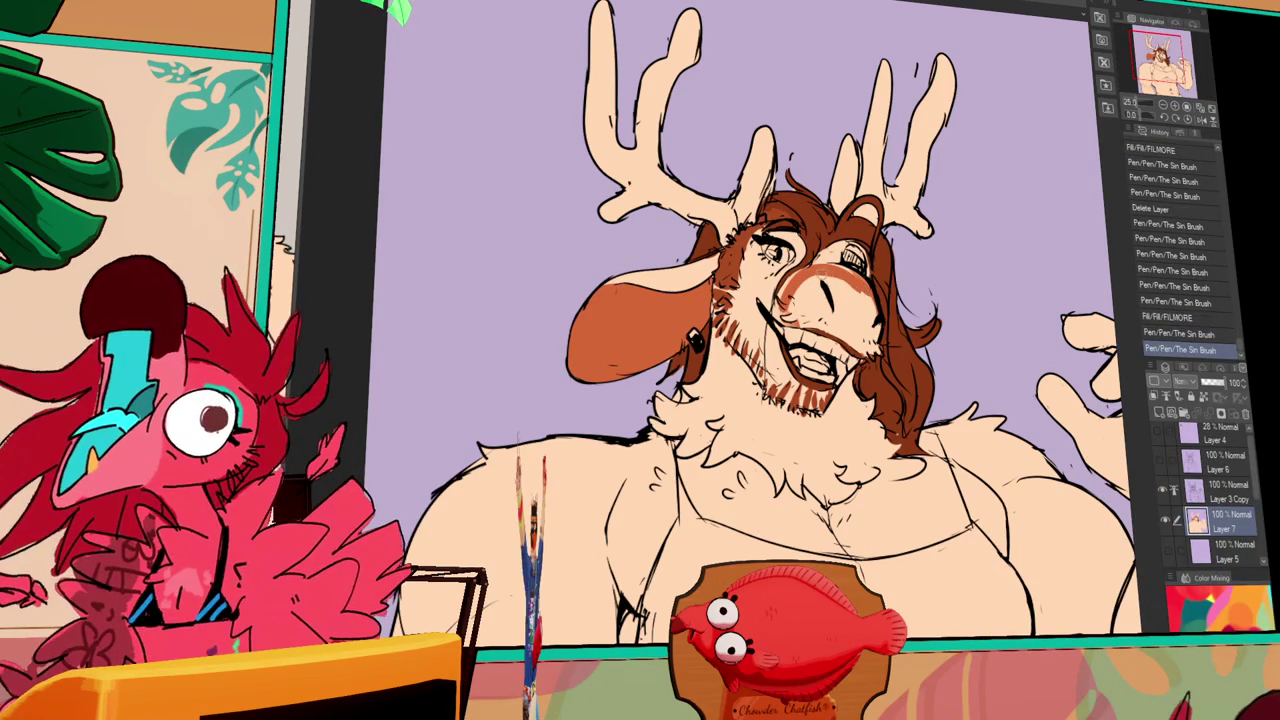
{"action": "left_click", "coordinate": [835, 295]}
{"action": "left_click", "coordinate": [815, 305]}
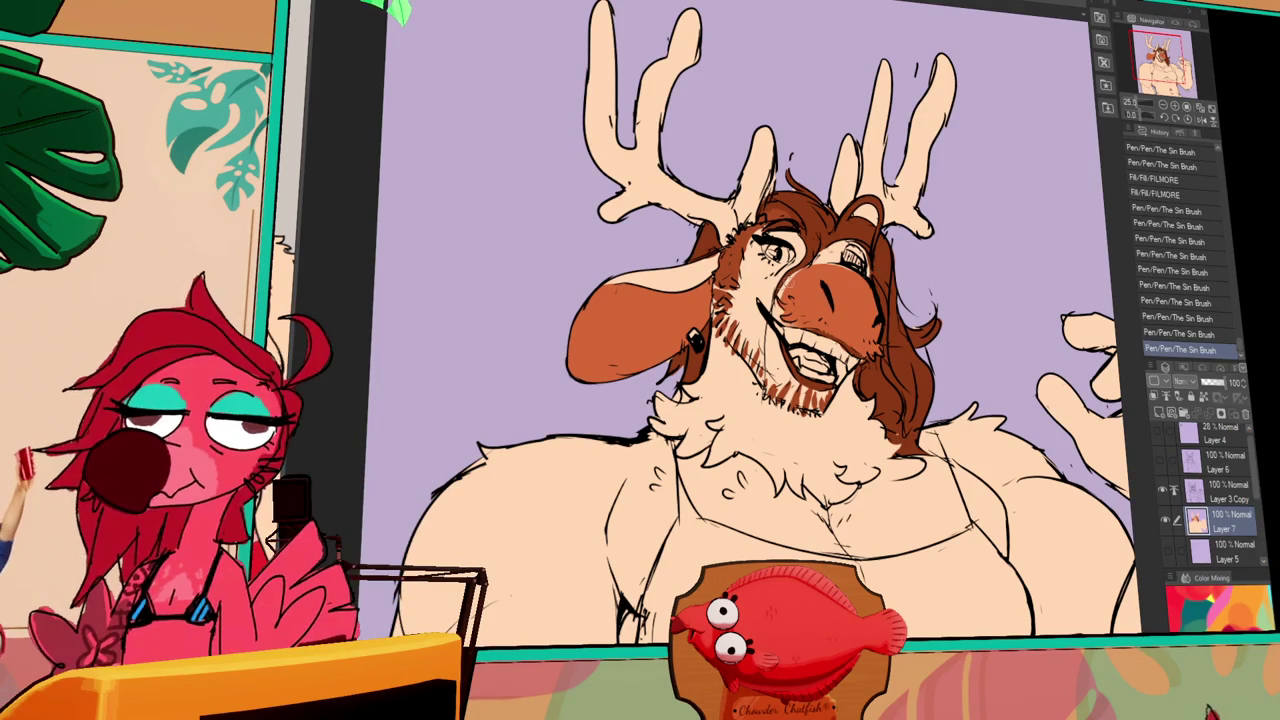
- Add another ink stroke and reveal the reference image beside the canvas
{"action": "key", "text": "ctrl+y"}
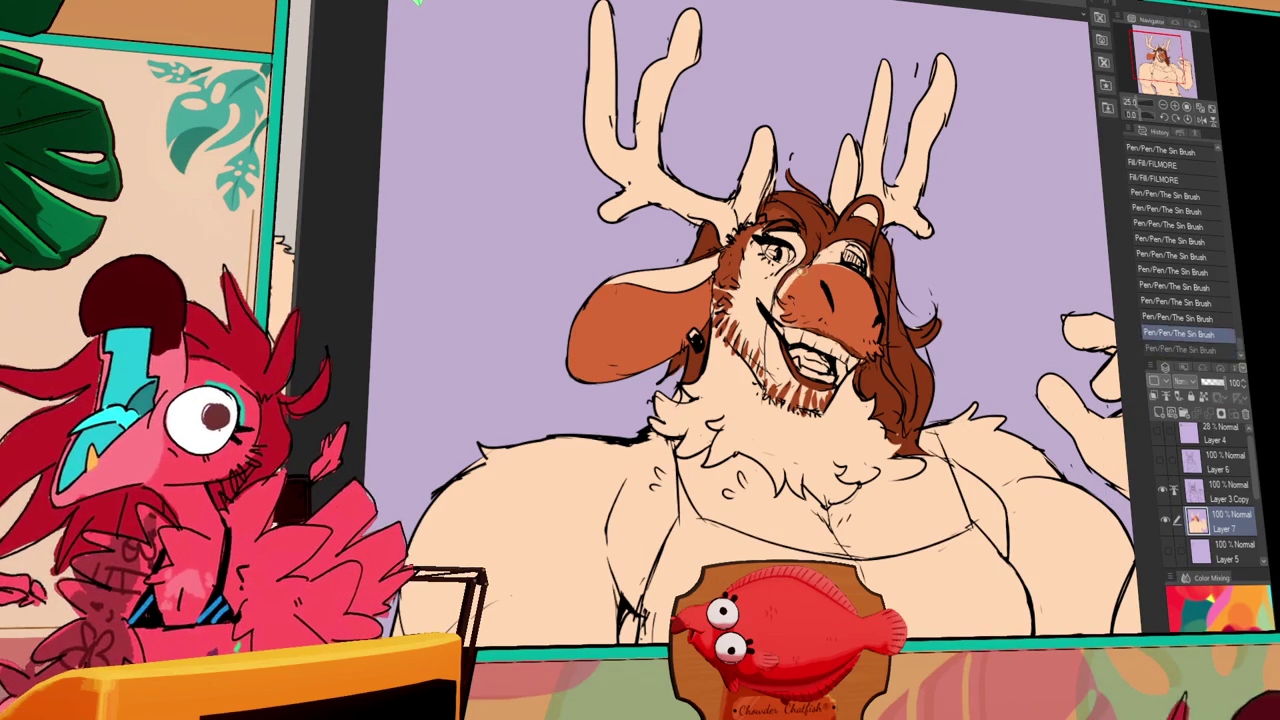
{"action": "key", "text": "ctrl+z"}
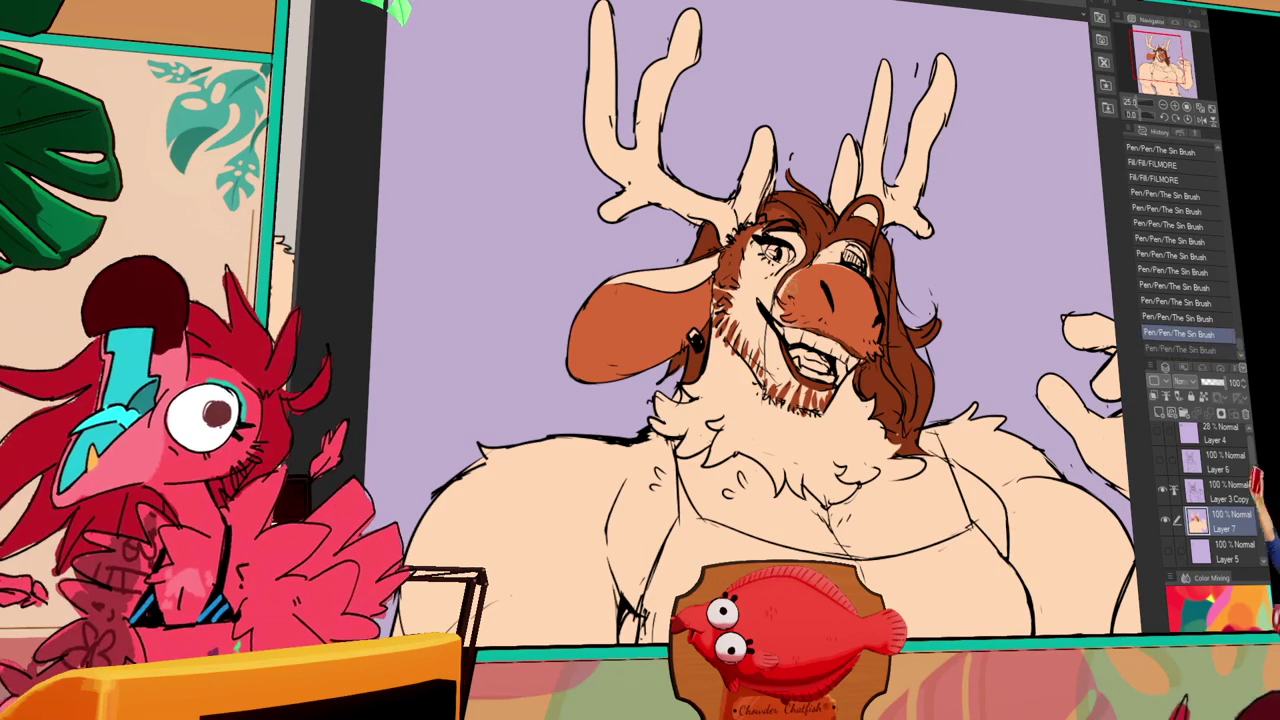
{"action": "key", "text": "ctrl+y"}
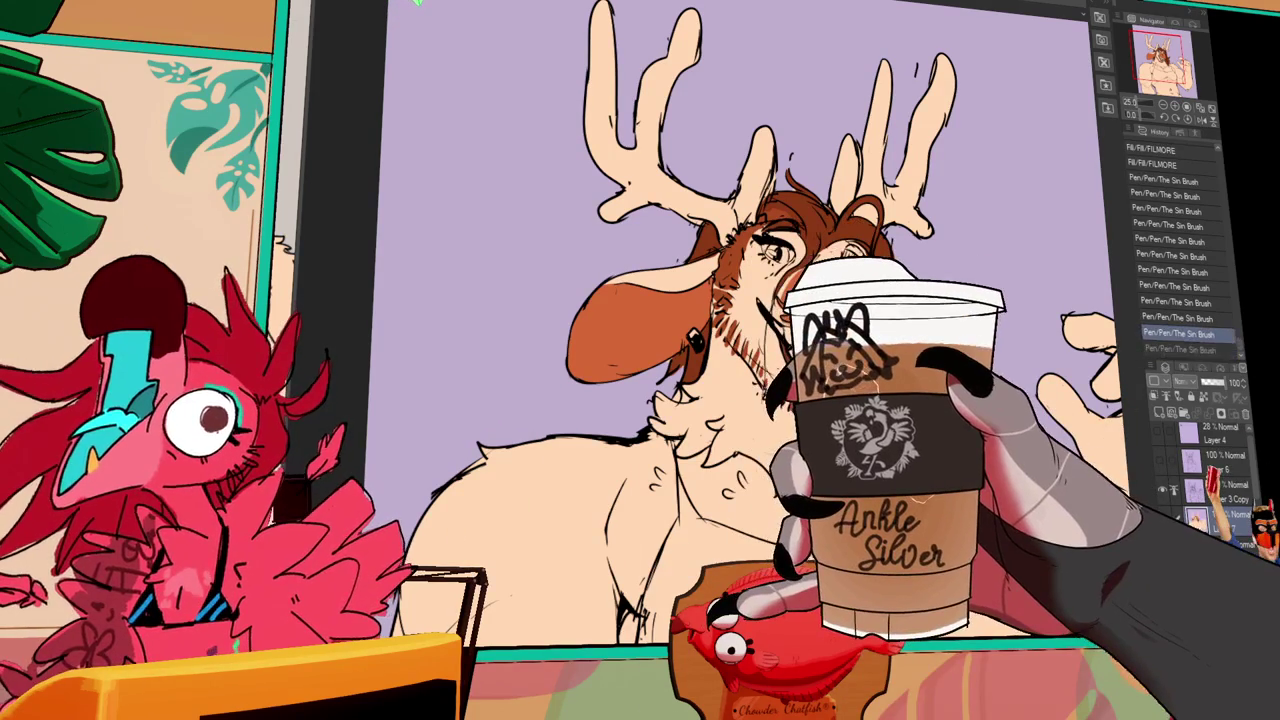
{"action": "left_click_drag", "start_coordinate": [960, 298], "coordinate": [970, 301]}
{"action": "mouse_move", "coordinate": [386, 300]}
{"action": "left_mouse_down"}
{"action": "mouse_move", "coordinate": [589, 310]}
{"action": "mouse_move", "coordinate": [668, 293]}
{"action": "left_mouse_up"}
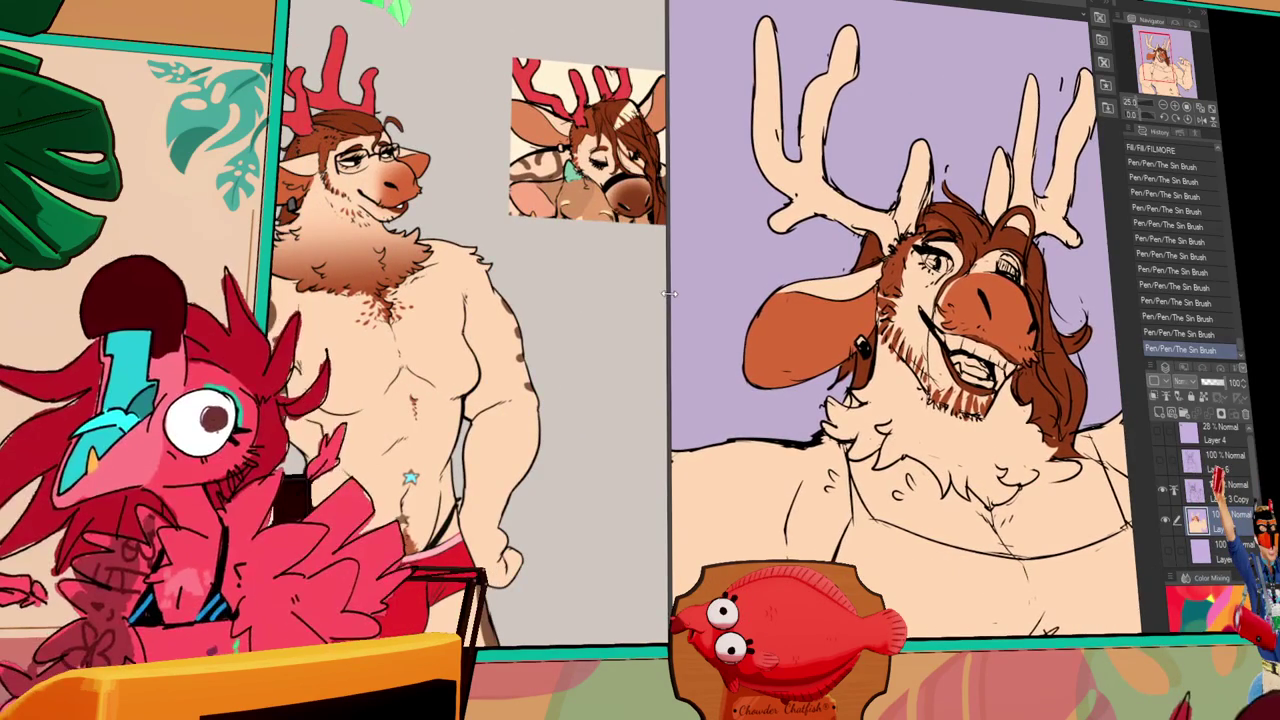
- On Layer 3 Copy, move the selected mouth section into place and redraw its lines
{"action": "left_click", "coordinate": [1212, 486]}
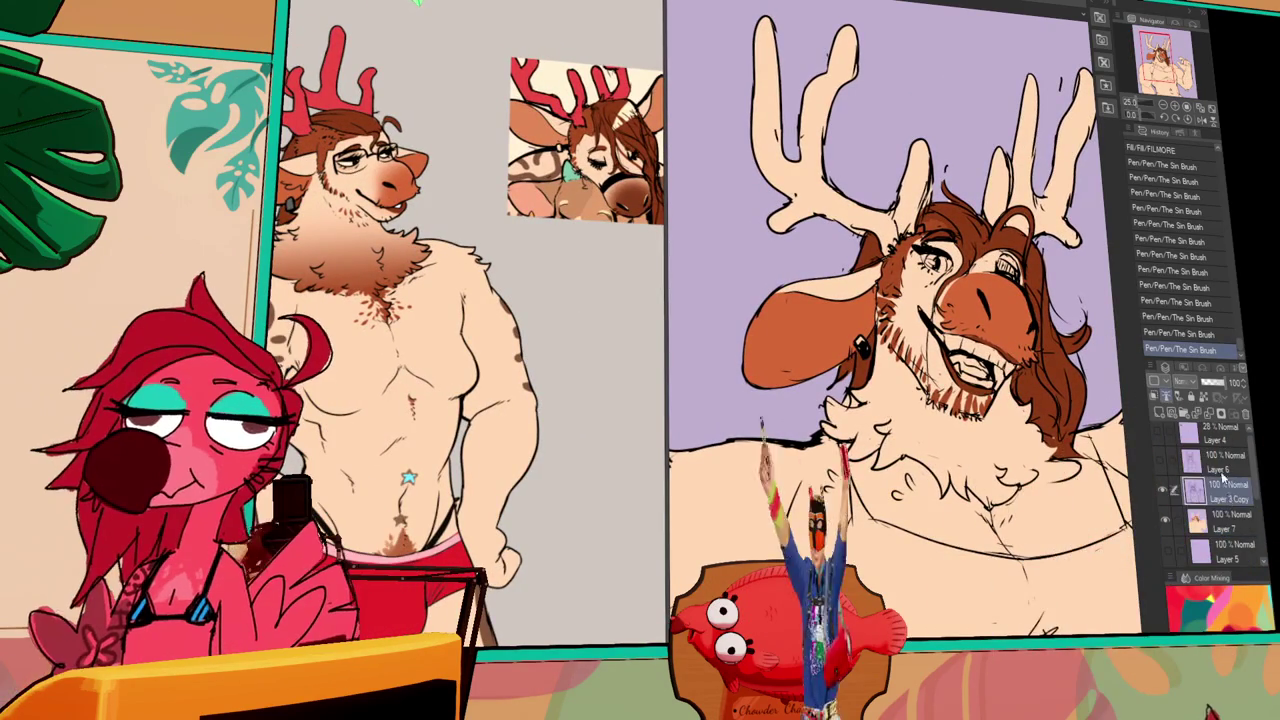
{"action": "key", "text": "ctrl+z"}
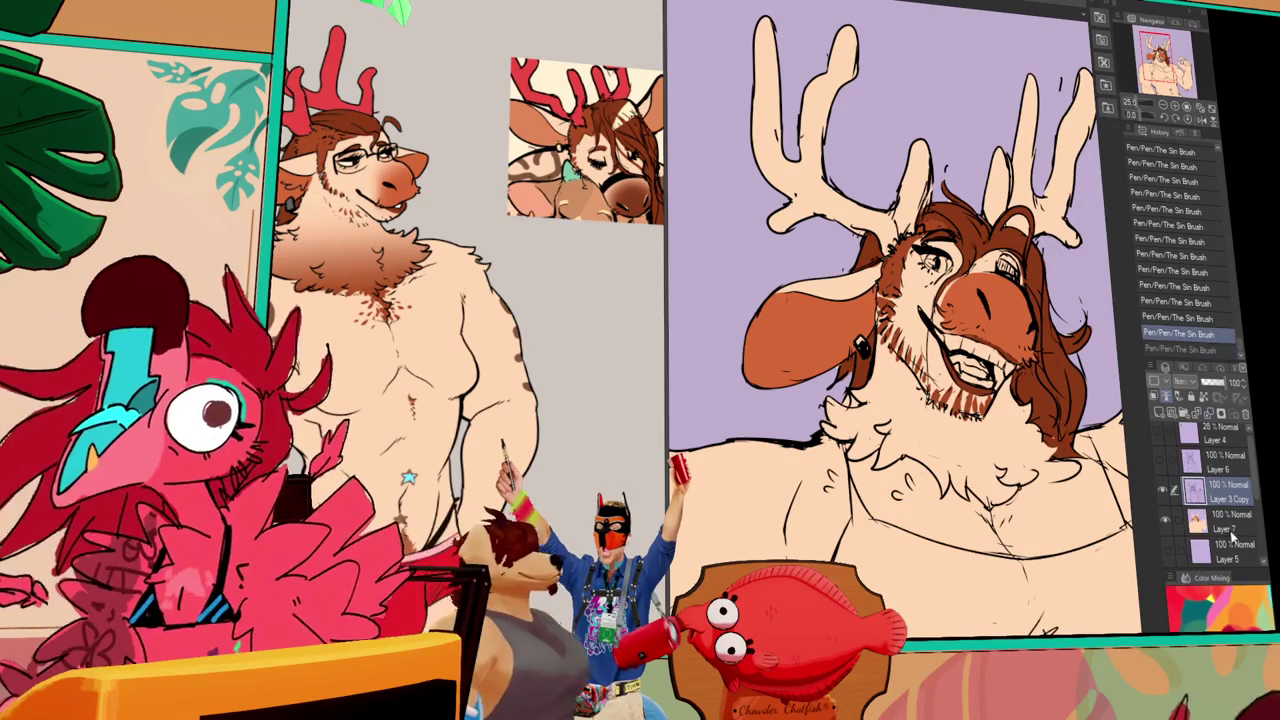
{"action": "key", "text": "ctrl+y"}
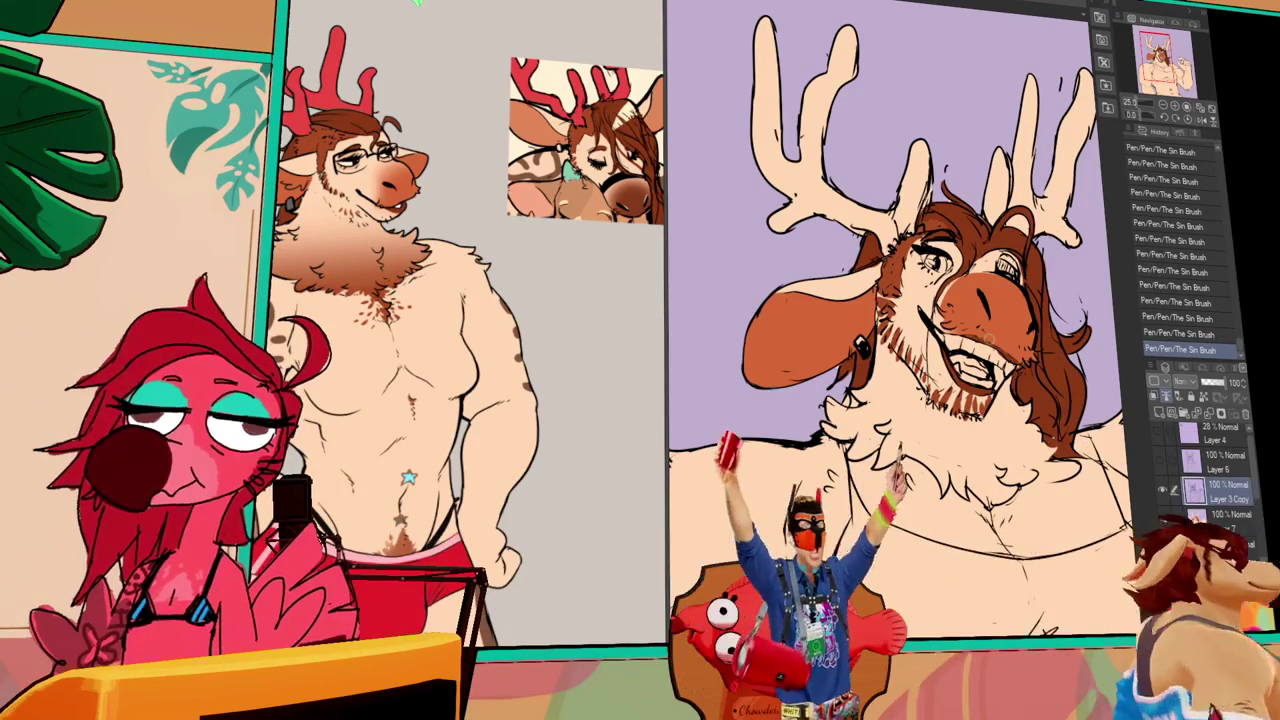
{"action": "left_click_drag", "start_coordinate": [830, 345], "coordinate": [1012, 371]}
{"action": "left_click_drag", "start_coordinate": [920, 358], "coordinate": [975, 365]}
{"action": "key", "text": "ctrl+d"}
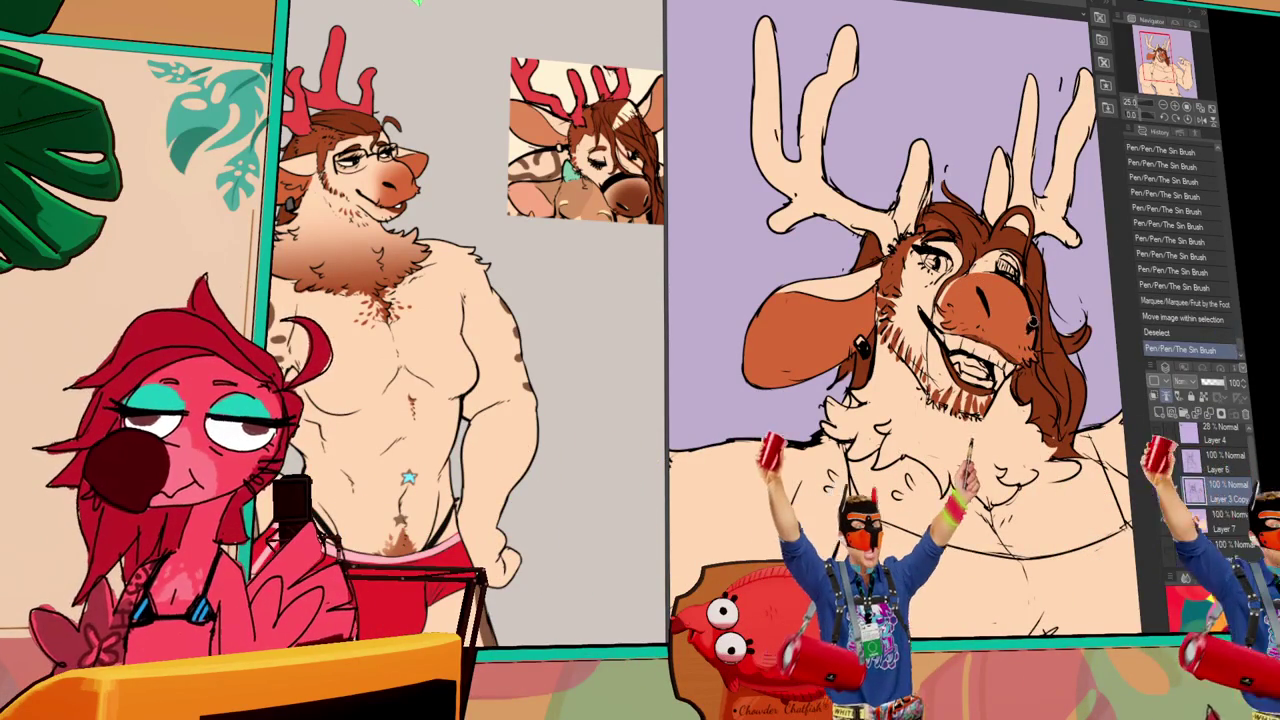
{"action": "left_click_drag", "start_coordinate": [1022, 330], "coordinate": [1034, 338]}
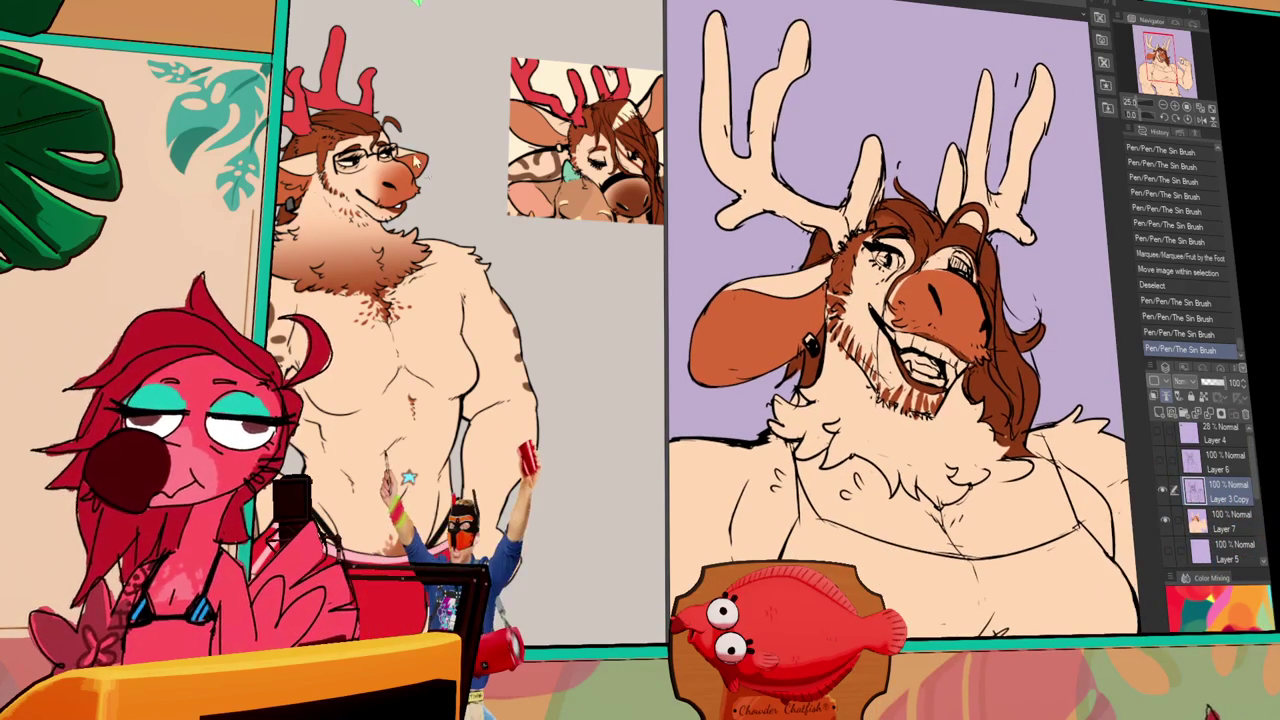
{"action": "left_click", "coordinate": [841, 180]}
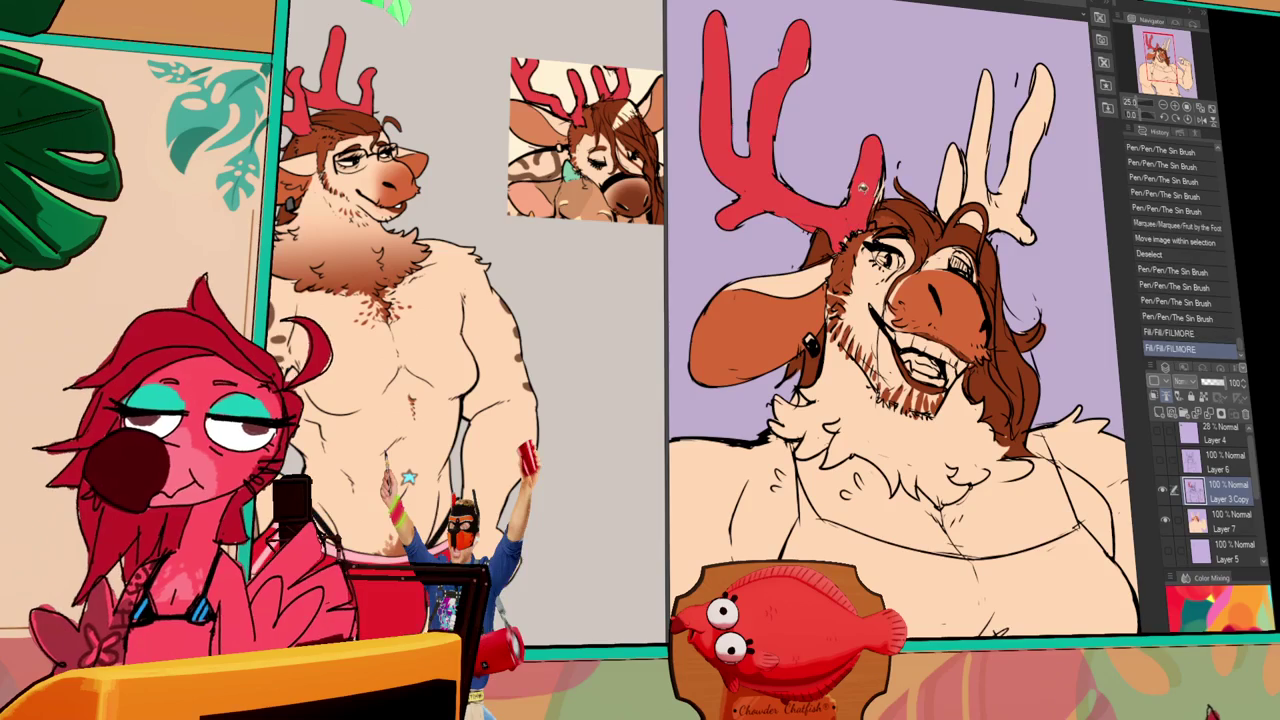
- On Layer 7, fill the left and then the right antler red
{"action": "key", "text": "ctrl+z"}
{"action": "key", "text": "ctrl+z"}
{"action": "left_click", "coordinate": [1225, 520]}
{"action": "left_click", "coordinate": [842, 212]}
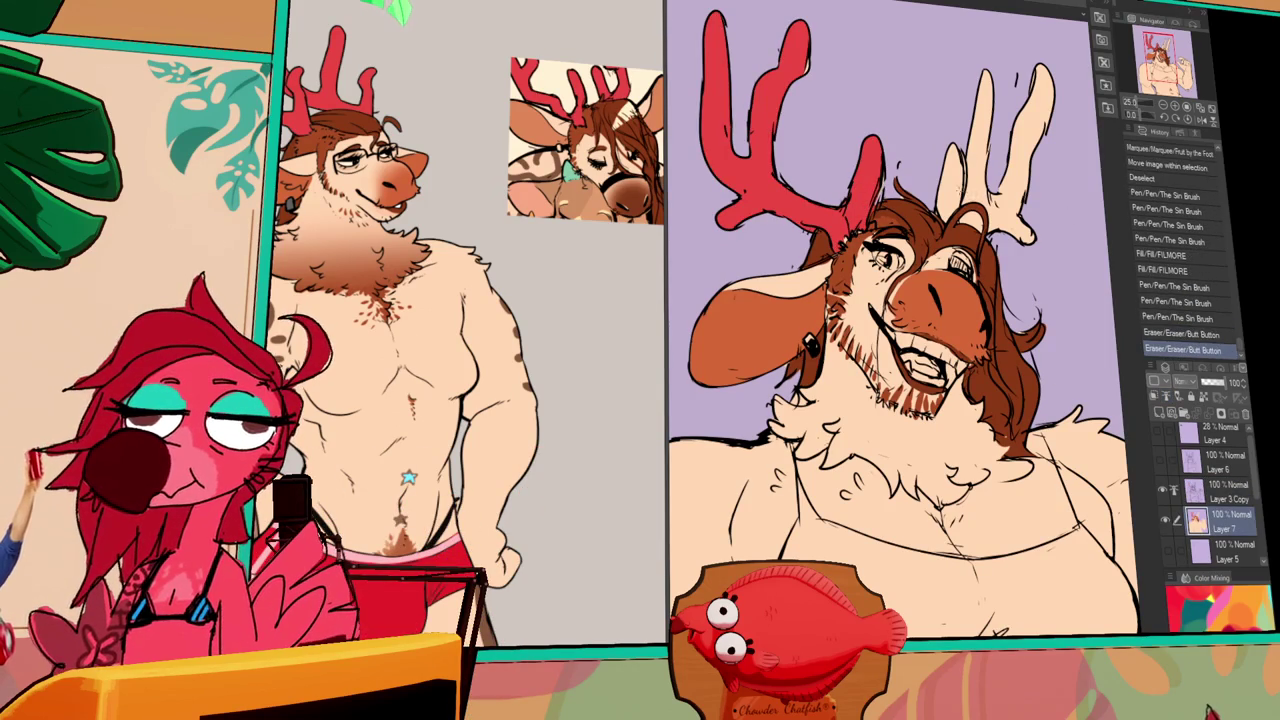
{"action": "left_click", "coordinate": [955, 180]}
{"action": "key", "text": "ctrl+z"}
{"action": "scroll", "coordinate": [1085, 266], "scroll_direction": "down", "scroll_amount": 2}
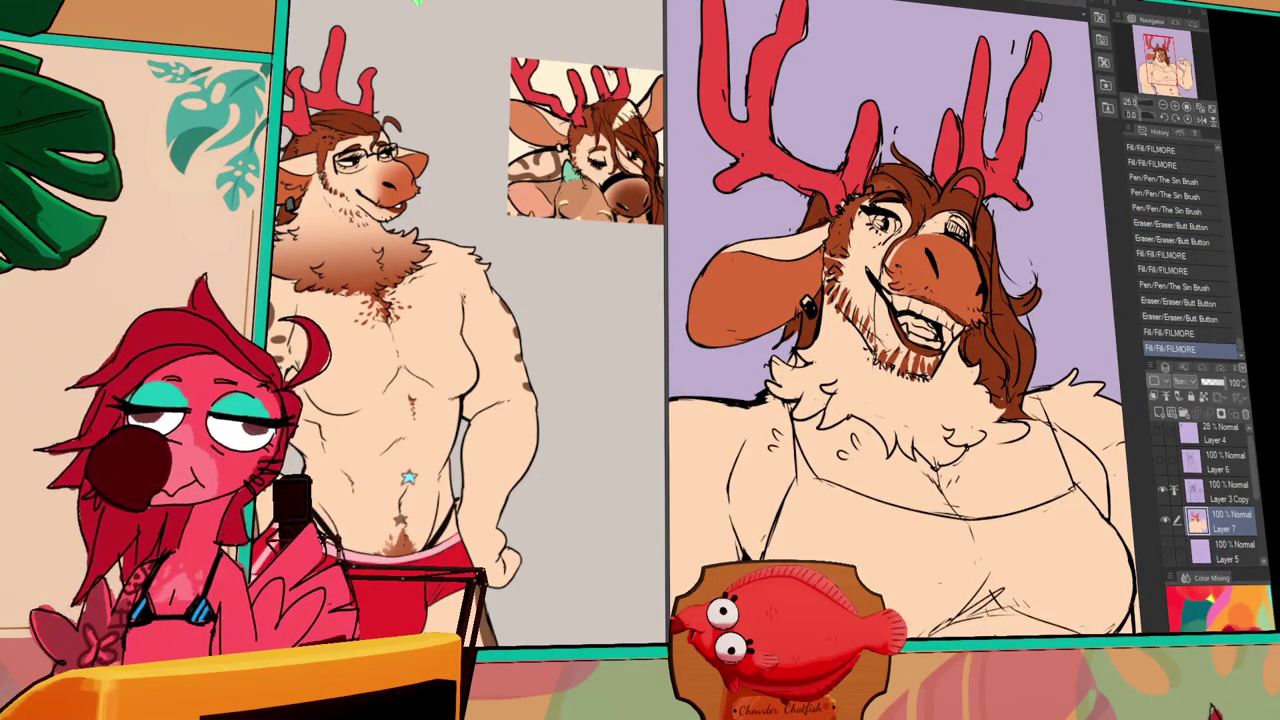
- Select the nose area in three parts
{"action": "left_click", "coordinate": [950, 250]}
{"action": "left_click", "coordinate": [925, 290]}
{"action": "left_click", "coordinate": [975, 230]}
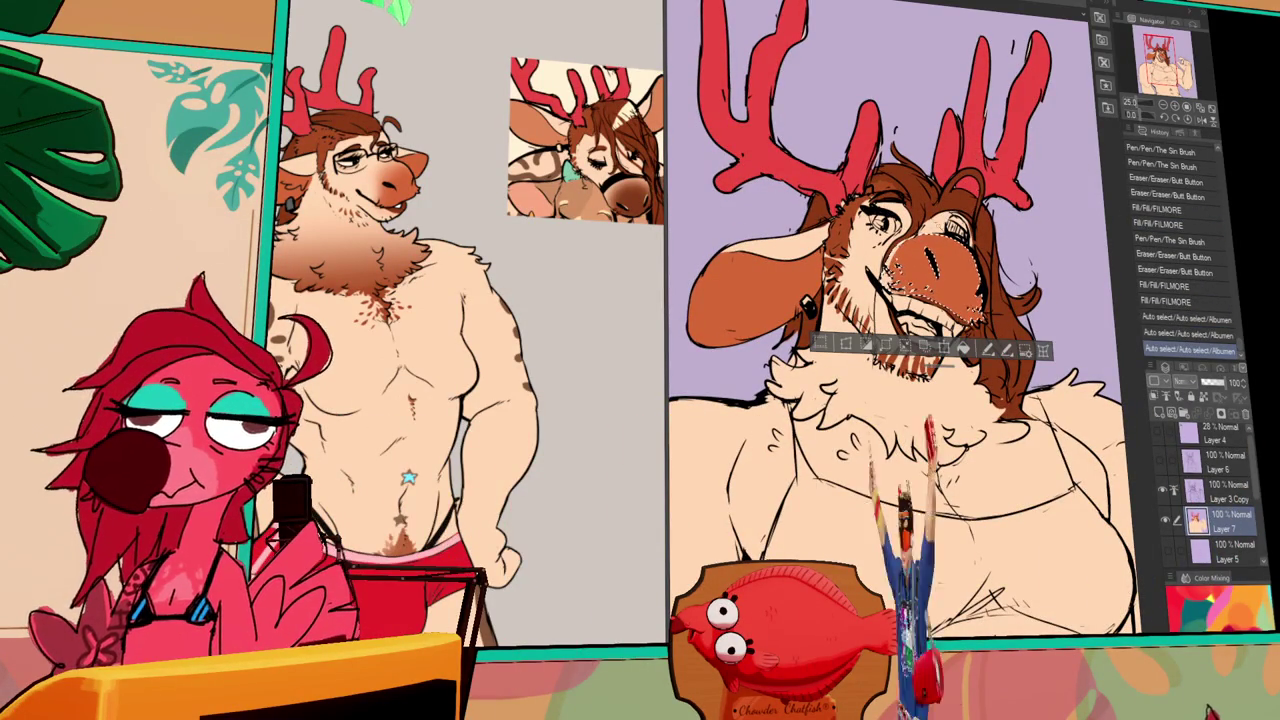
- Airbrush darker shading inside the selected nose, then deselect
{"action": "left_click_drag", "start_coordinate": [886, 262], "coordinate": [900, 288]}
{"action": "left_click_drag", "start_coordinate": [890, 268], "coordinate": [904, 292]}
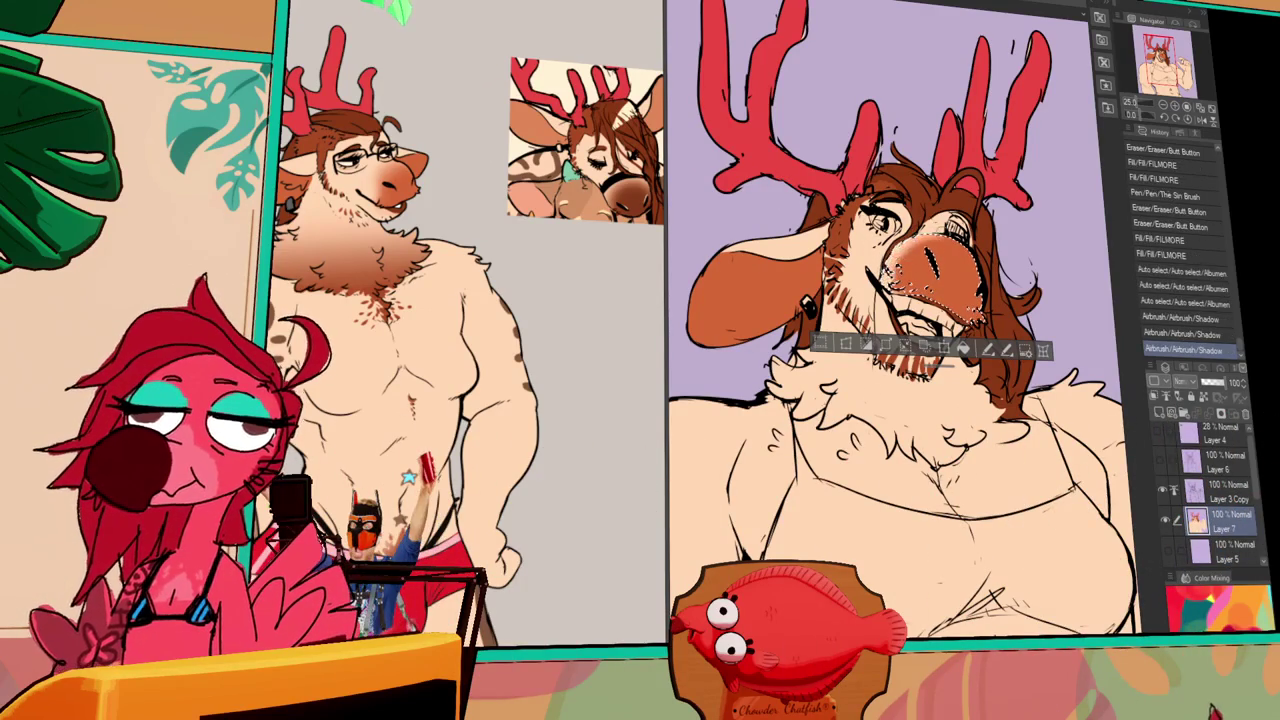
{"action": "key", "text": "ctrl+y"}
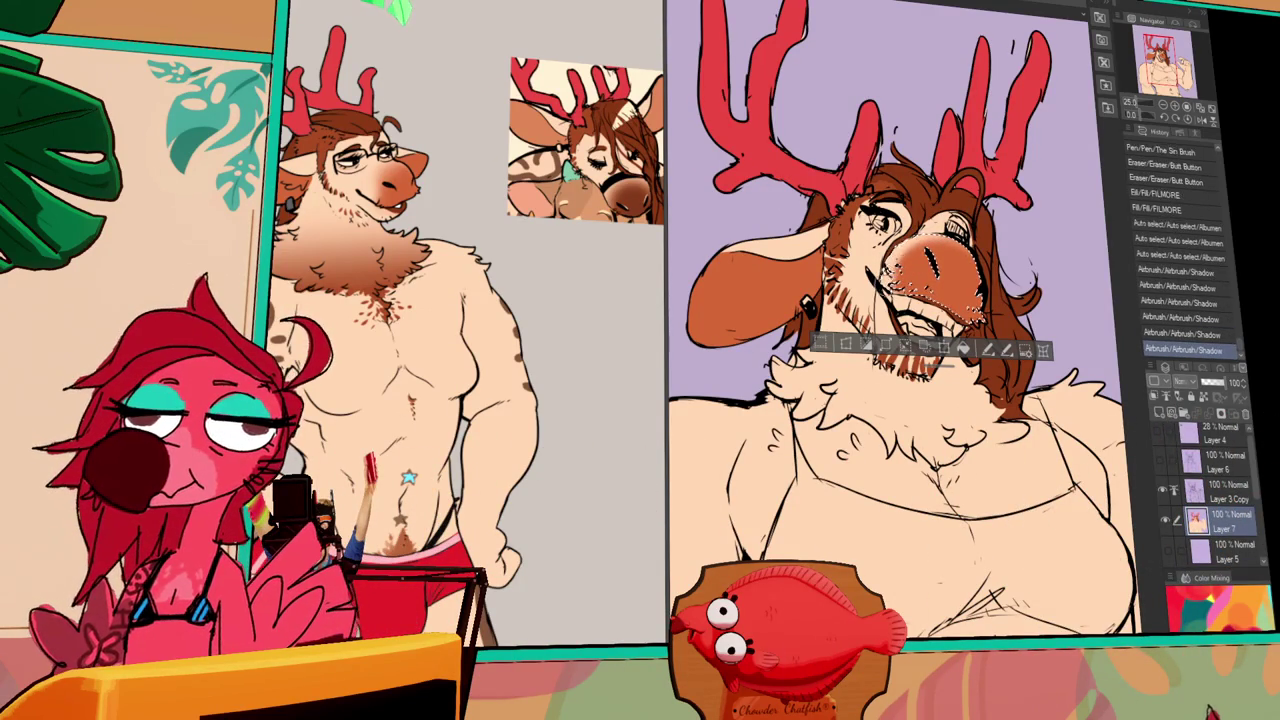
{"action": "key", "text": "ctrl+d"}
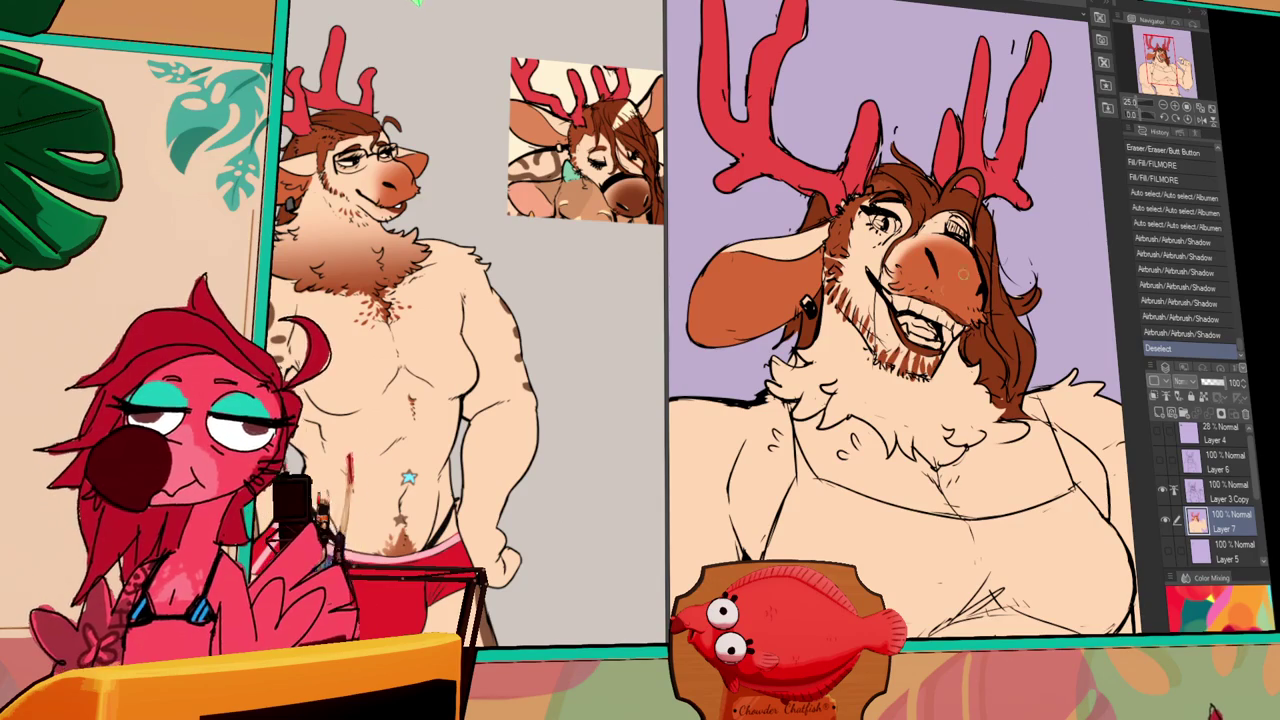
- Touch up the face linework with new pen strokes and erase stray marks
{"action": "left_click_drag", "start_coordinate": [1010, 445], "coordinate": [1020, 455]}
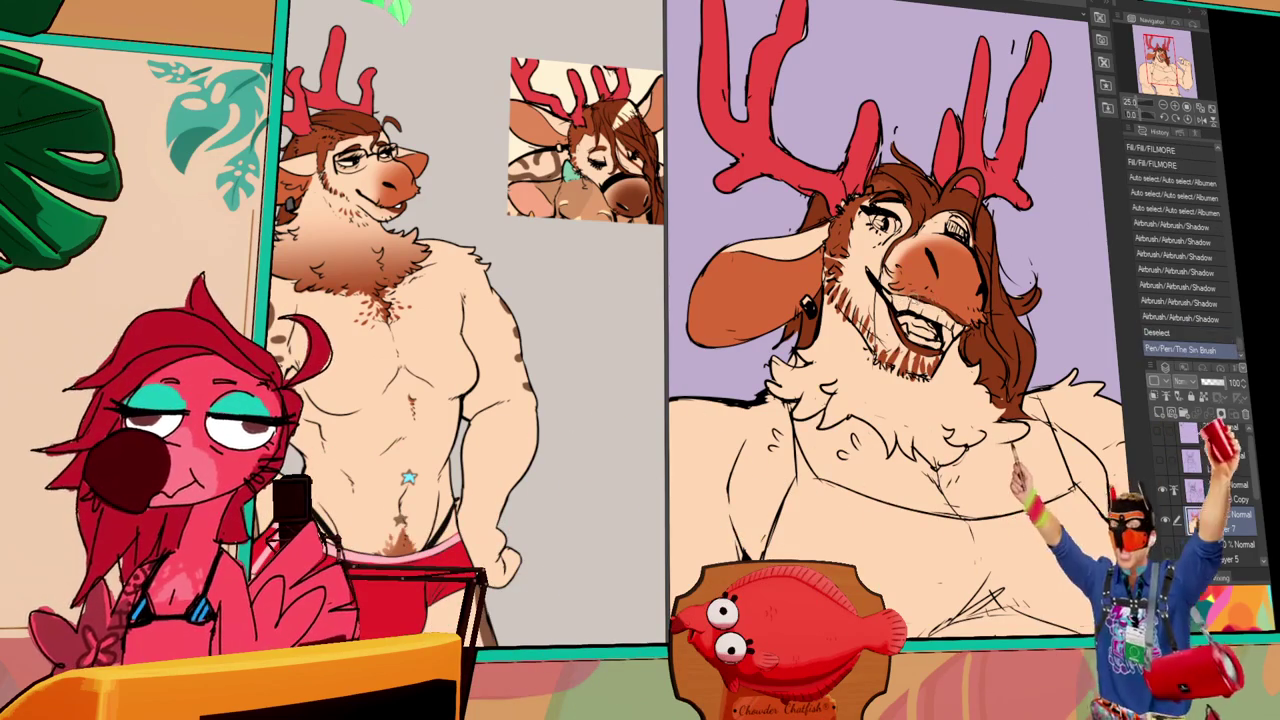
{"action": "mouse_move", "coordinate": [1020, 230]}
{"action": "left_mouse_down"}
{"action": "mouse_move", "coordinate": [1024, 275]}
{"action": "mouse_move", "coordinate": [953, 255]}
{"action": "left_mouse_up"}
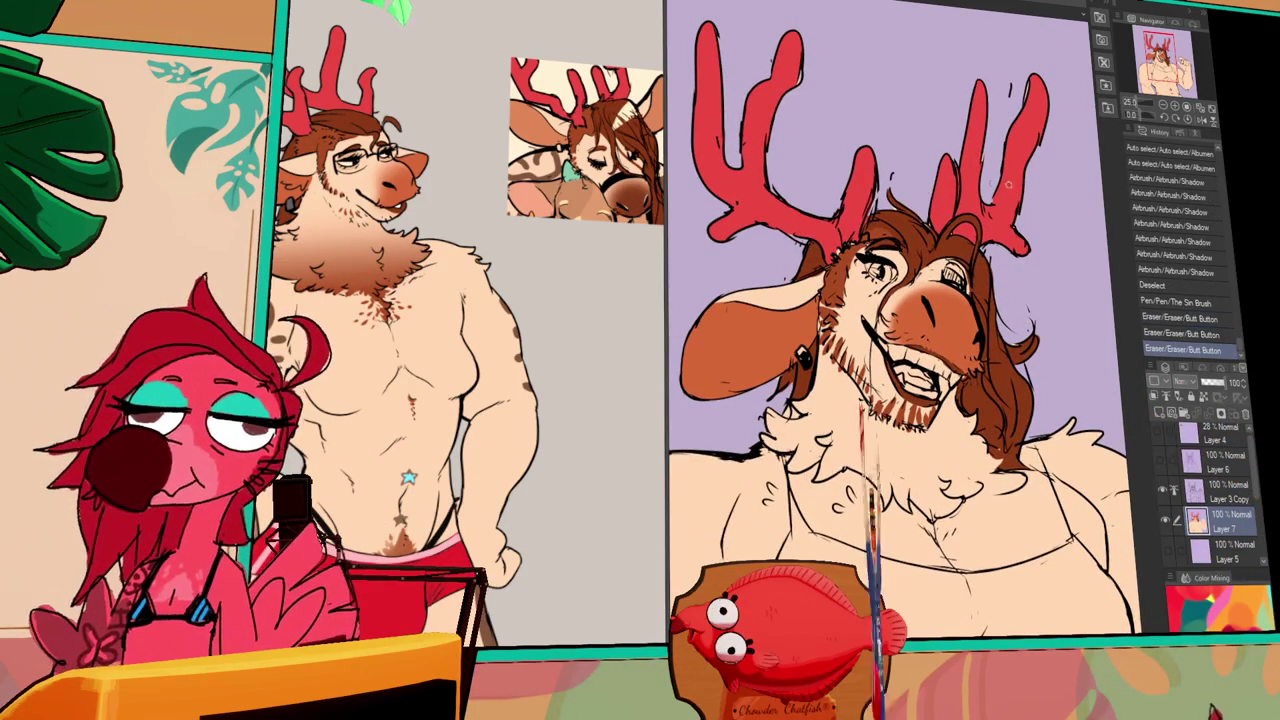
{"action": "left_click_drag", "start_coordinate": [1030, 245], "coordinate": [1052, 281]}
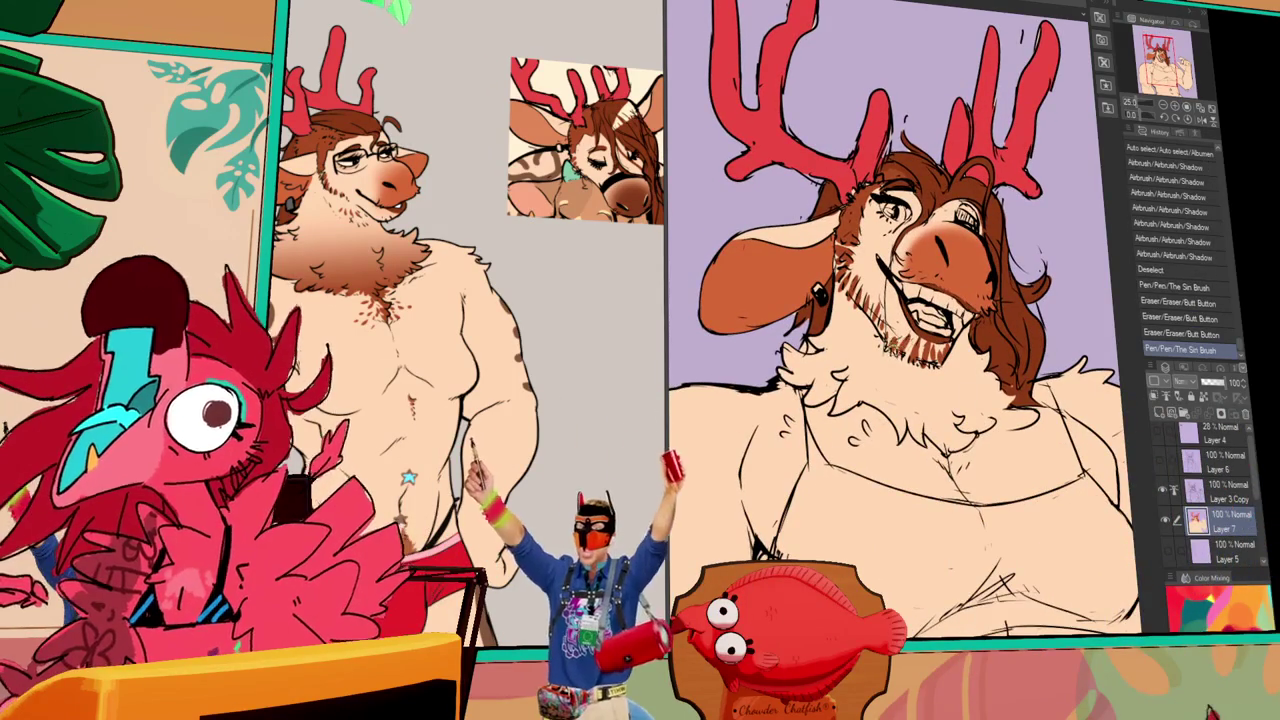
{"action": "key", "text": "ctrl+z"}
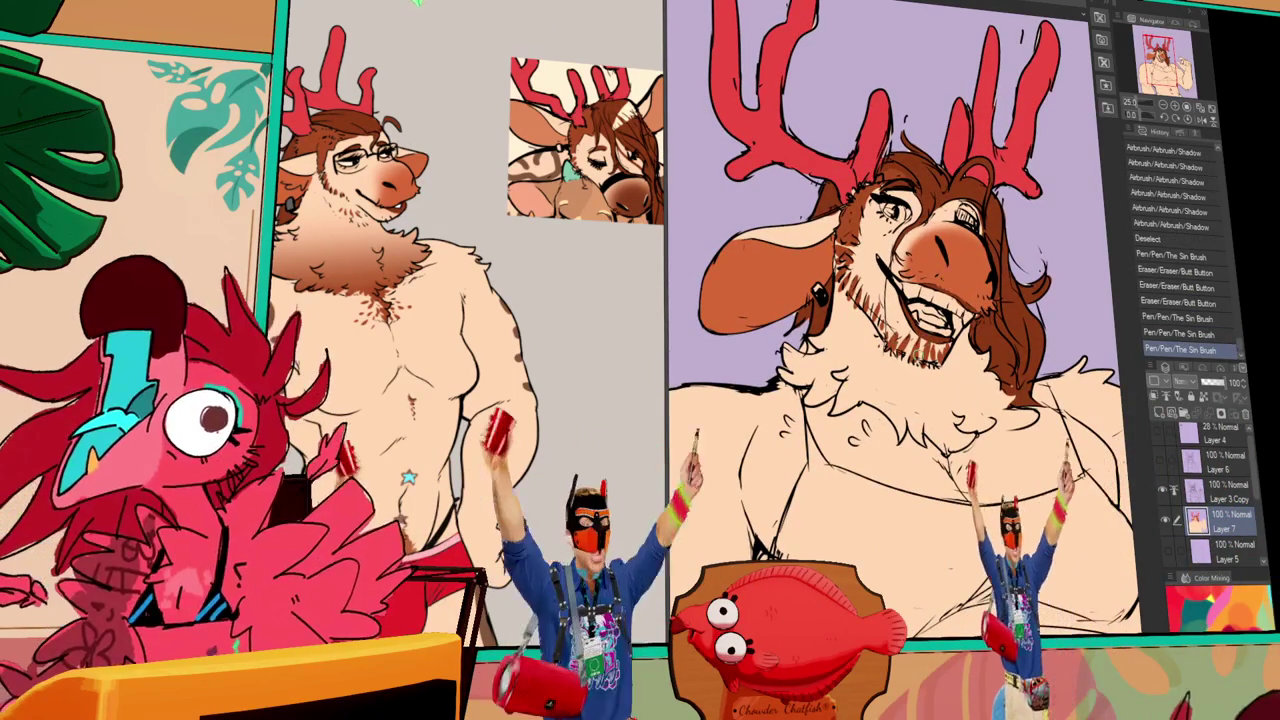
{"action": "left_click_drag", "start_coordinate": [1030, 250], "coordinate": [1045, 275]}
{"action": "left_click_drag", "start_coordinate": [1035, 255], "coordinate": [1050, 280]}
{"action": "key", "text": "ctrl+y"}
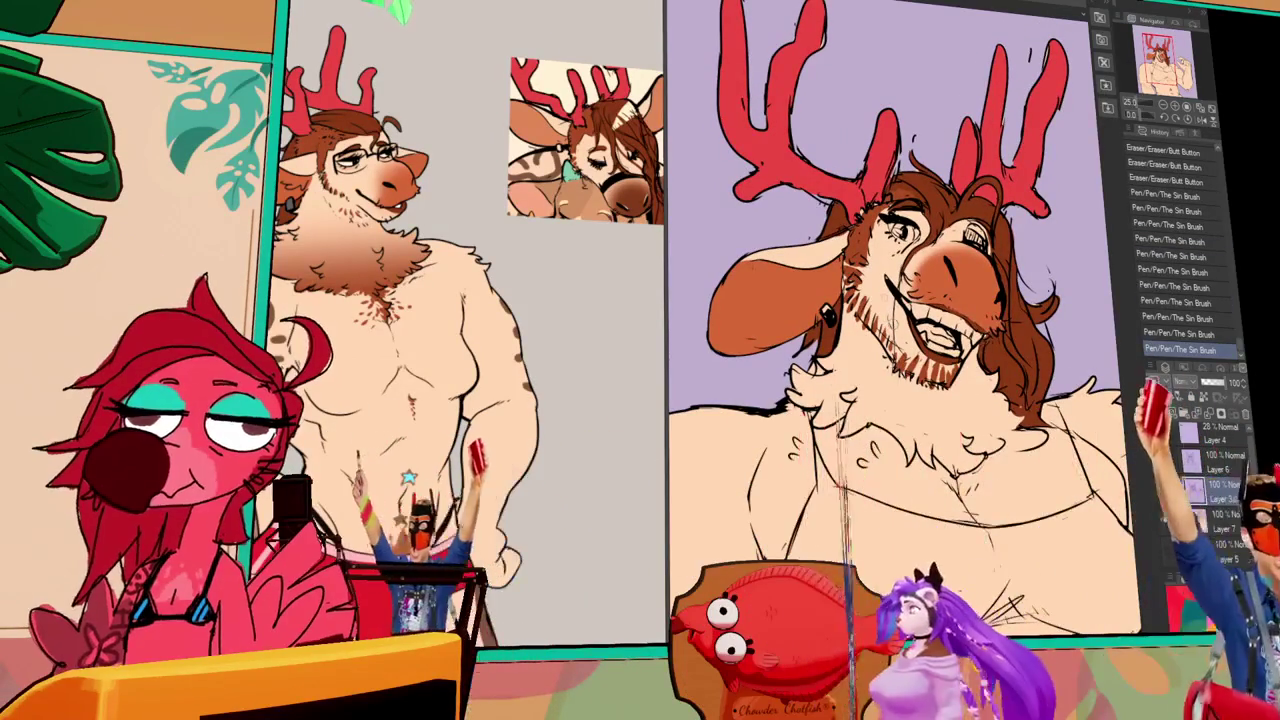
{"action": "left_click_drag", "start_coordinate": [1030, 240], "coordinate": [1035, 243]}
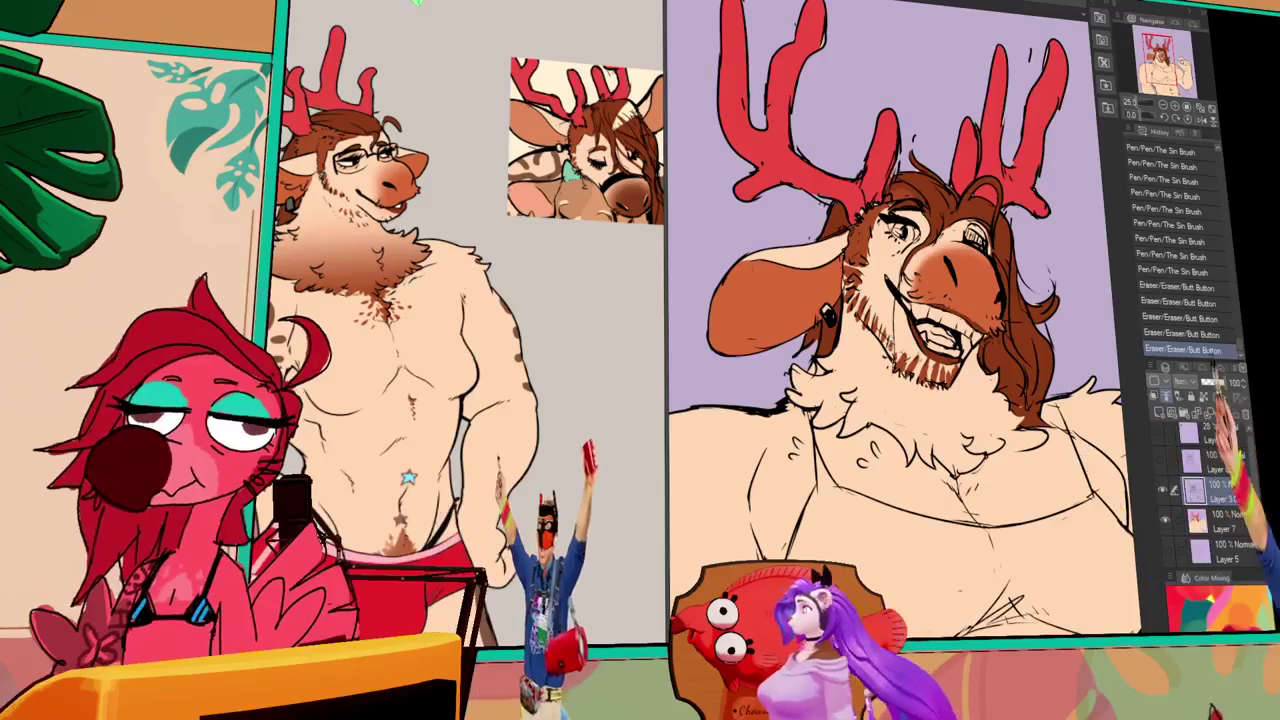
- On Layer 7, fill the deer's teeth white
{"action": "left_click", "coordinate": [1225, 520]}
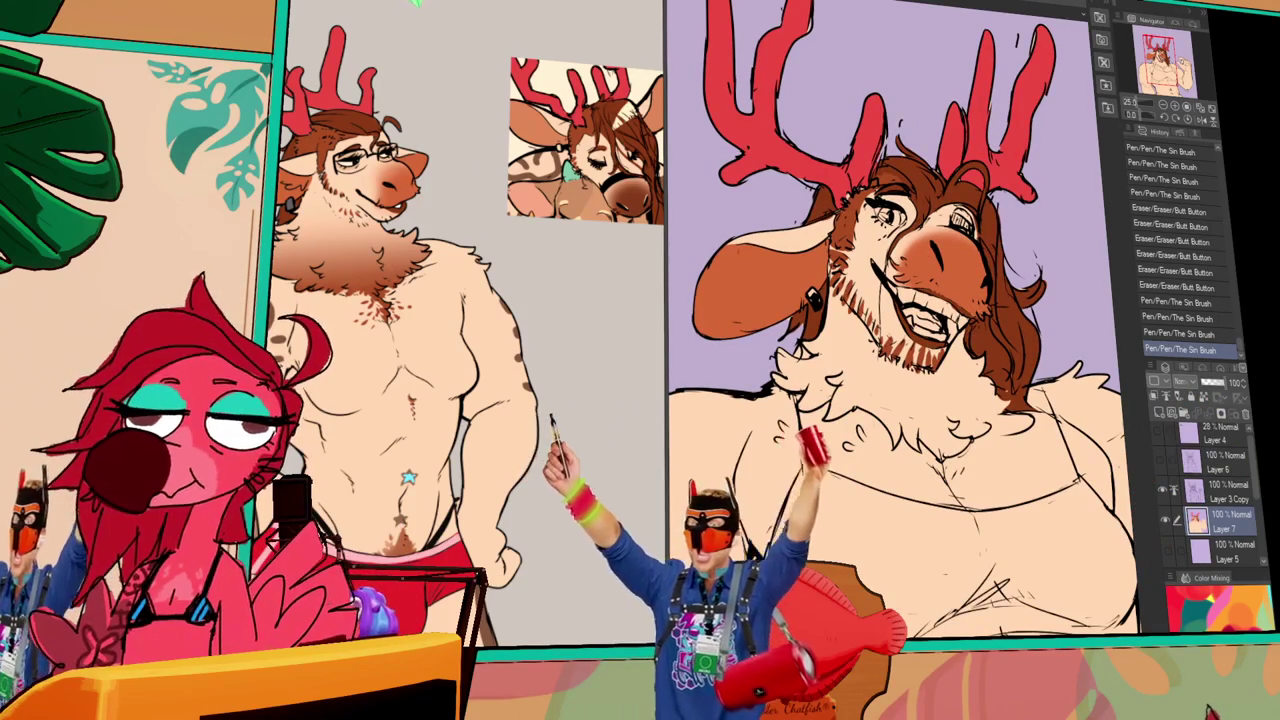
{"action": "left_click", "coordinate": [930, 315]}
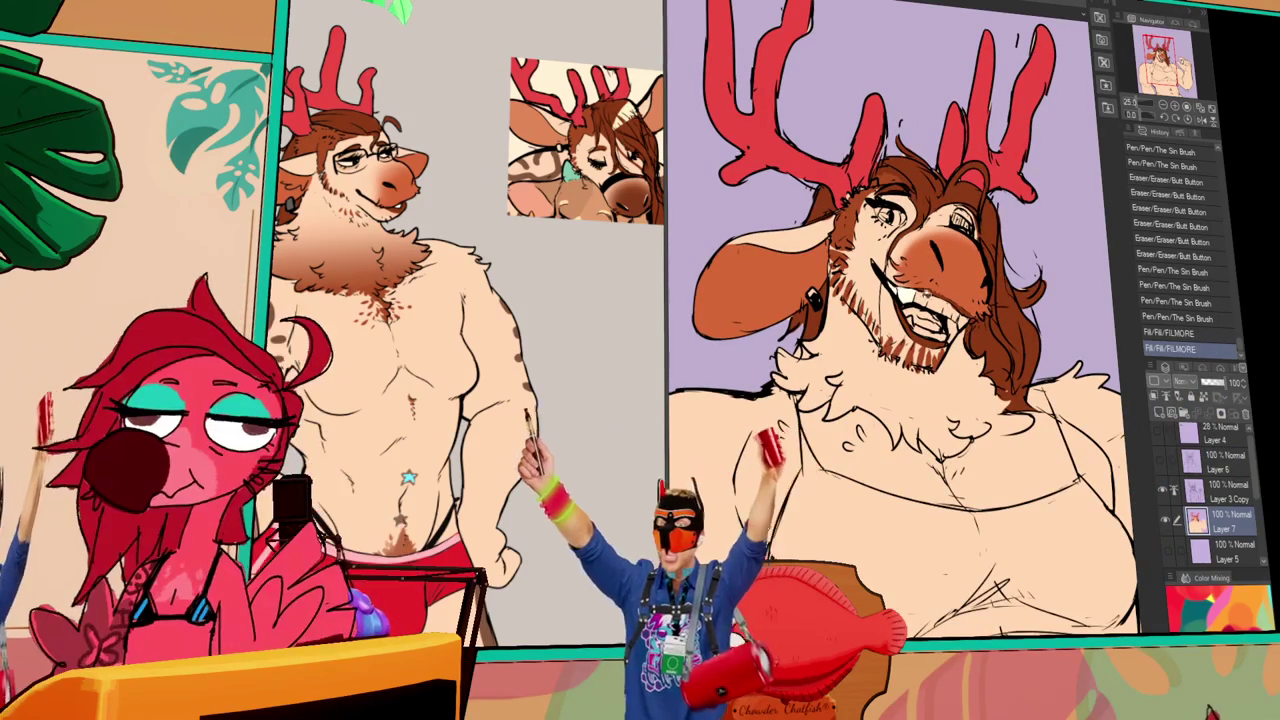
{"action": "left_click", "coordinate": [920, 300]}
{"action": "left_click", "coordinate": [940, 310]}
{"action": "left_click", "coordinate": [955, 320]}
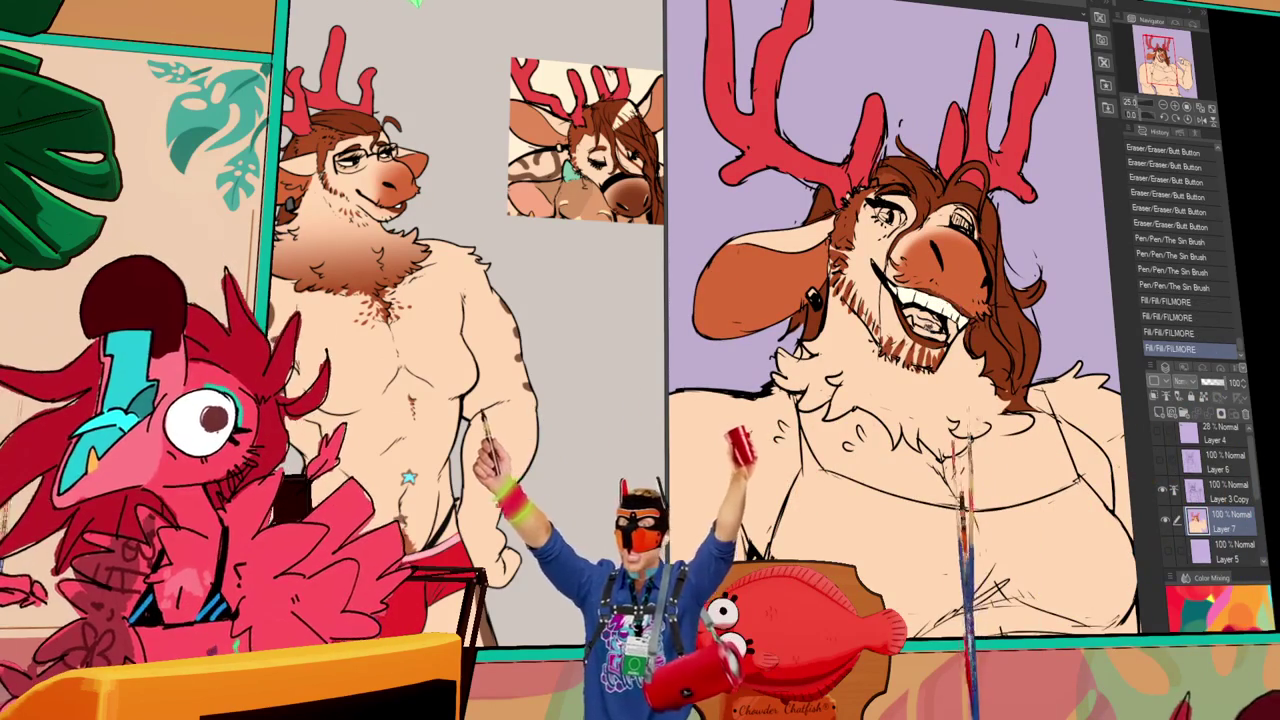
- Fill the inside of the mouth pink and add a detail stroke on the face
{"action": "left_click", "coordinate": [760, 320]}
{"action": "left_click", "coordinate": [740, 325]}
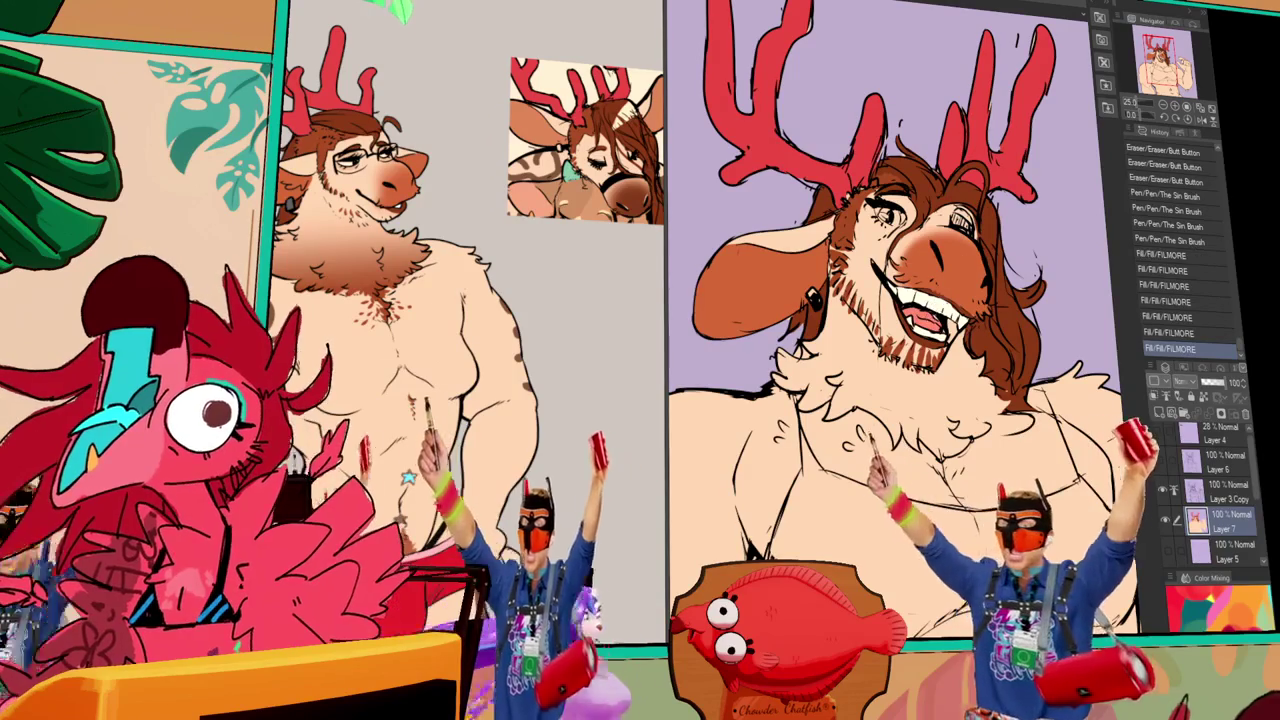
{"action": "left_click_drag", "start_coordinate": [1000, 575], "coordinate": [1040, 600]}
- Draw small pen marks near the eye, undoing an unwanted stroke
{"action": "left_click_drag", "start_coordinate": [995, 205], "coordinate": [1005, 215]}
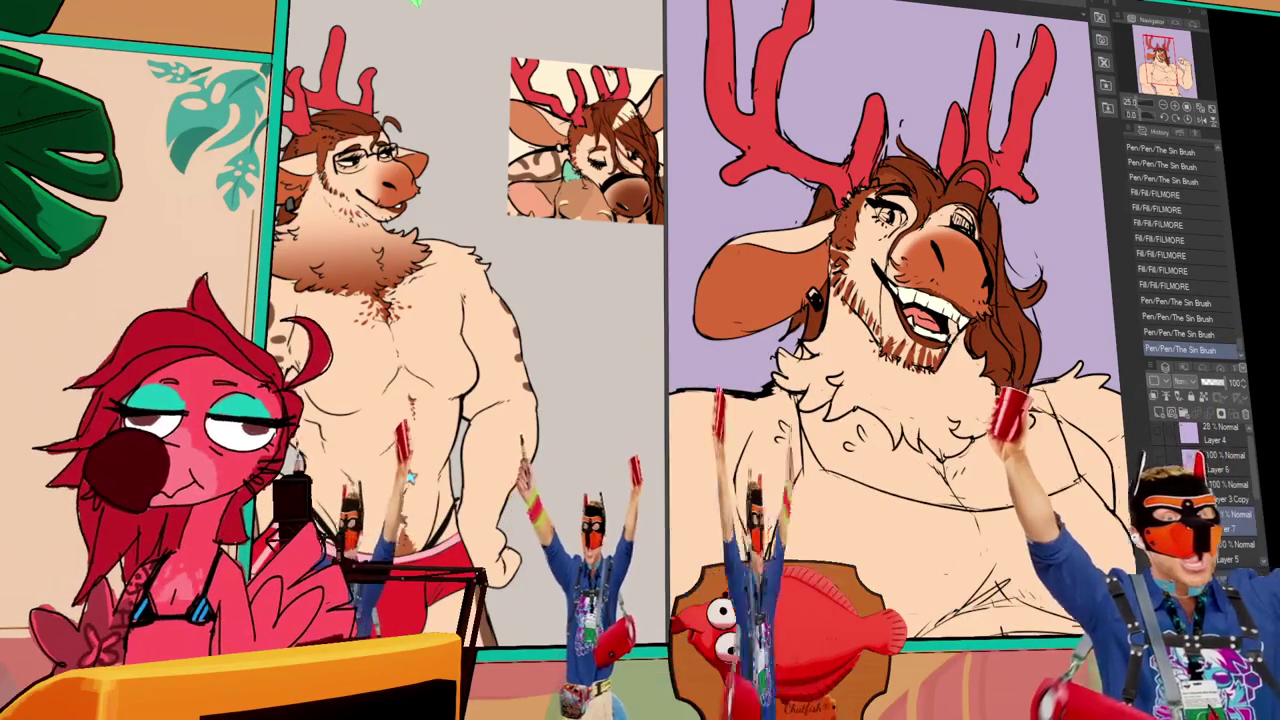
{"action": "key", "text": "ctrl+z"}
{"action": "key", "text": "ctrl+z"}
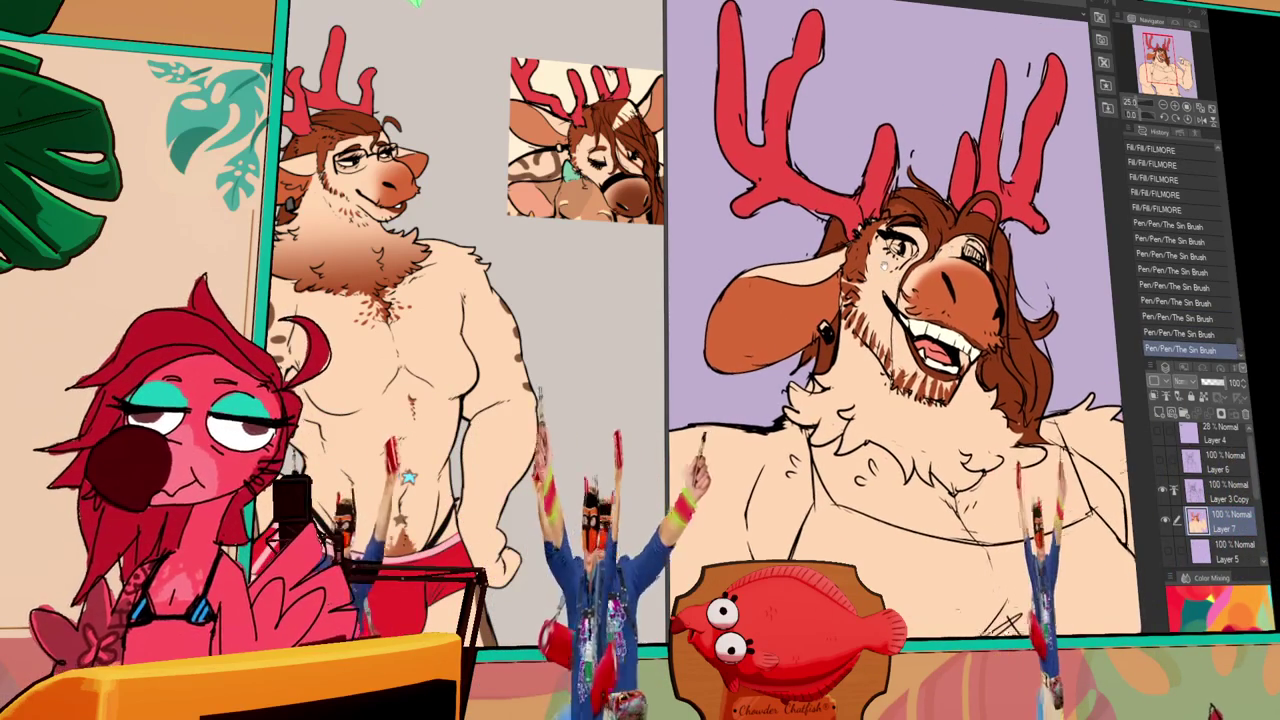
{"action": "left_click_drag", "start_coordinate": [866, 289], "coordinate": [871, 293]}
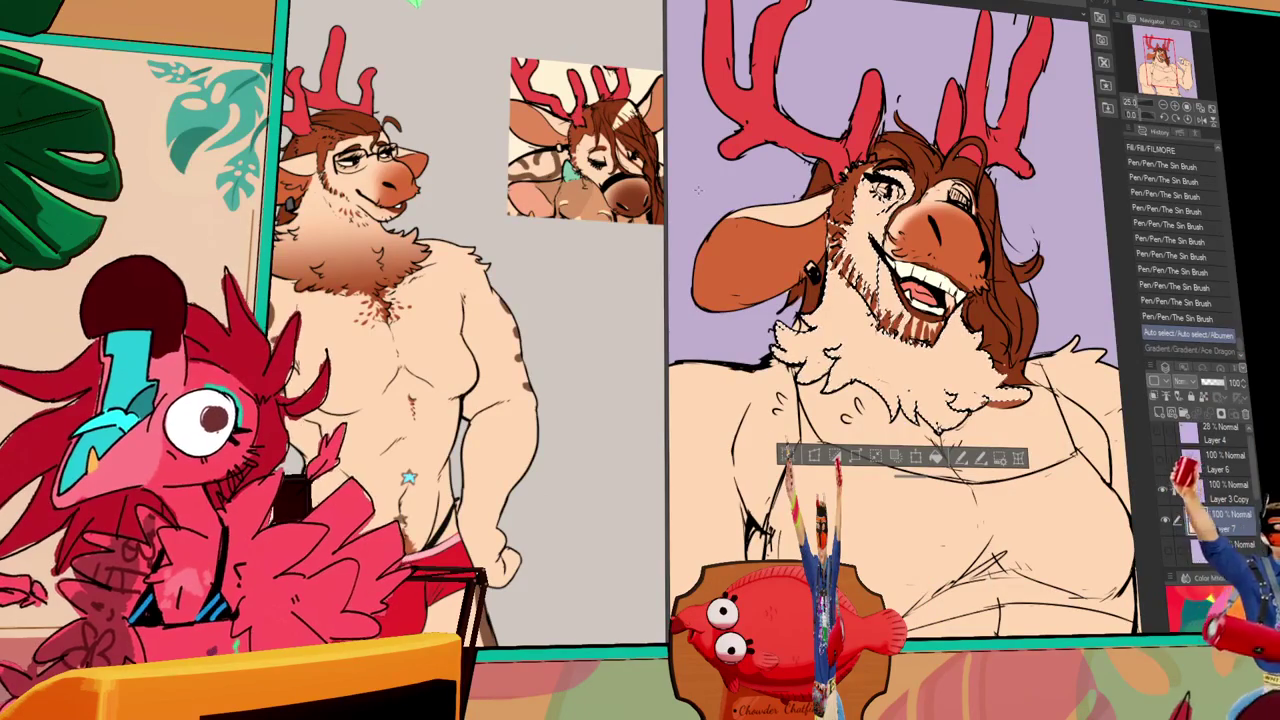
- Reapply the brown-to-cream gradient shading on the chin and neck fur, then deselect
{"action": "key", "text": "ctrl+y"}
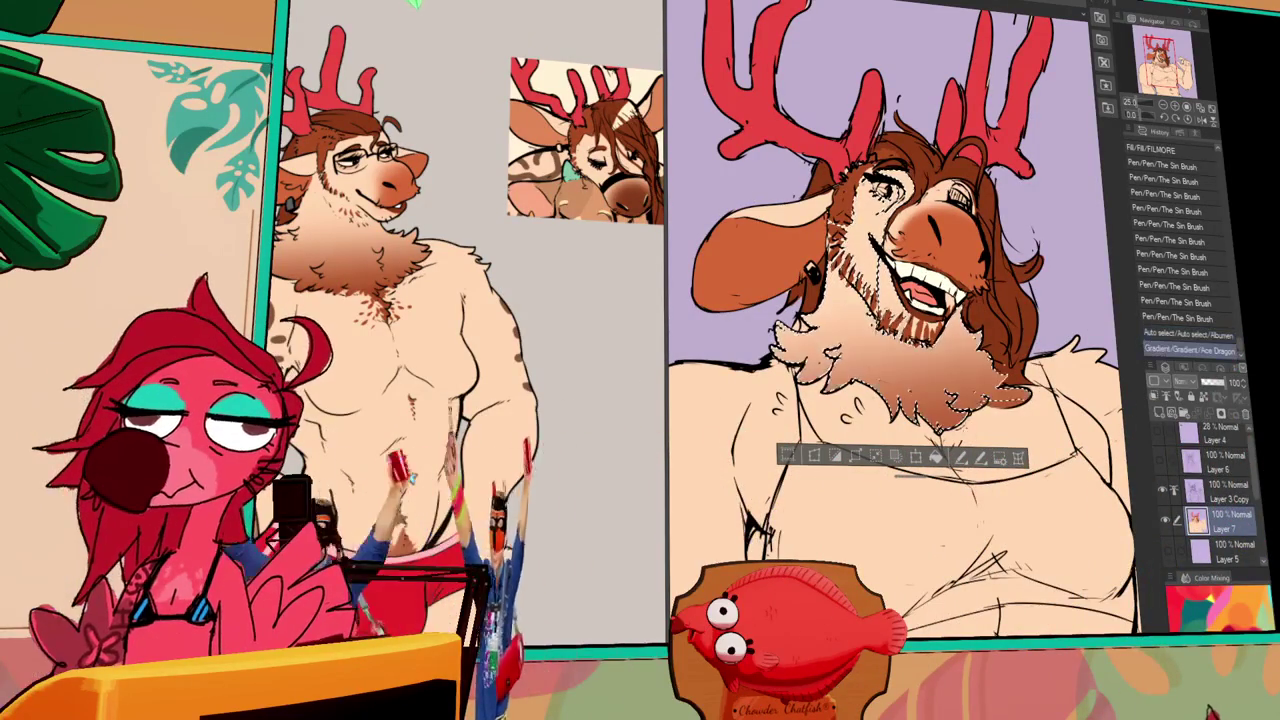
{"action": "key", "text": "ctrl+z"}
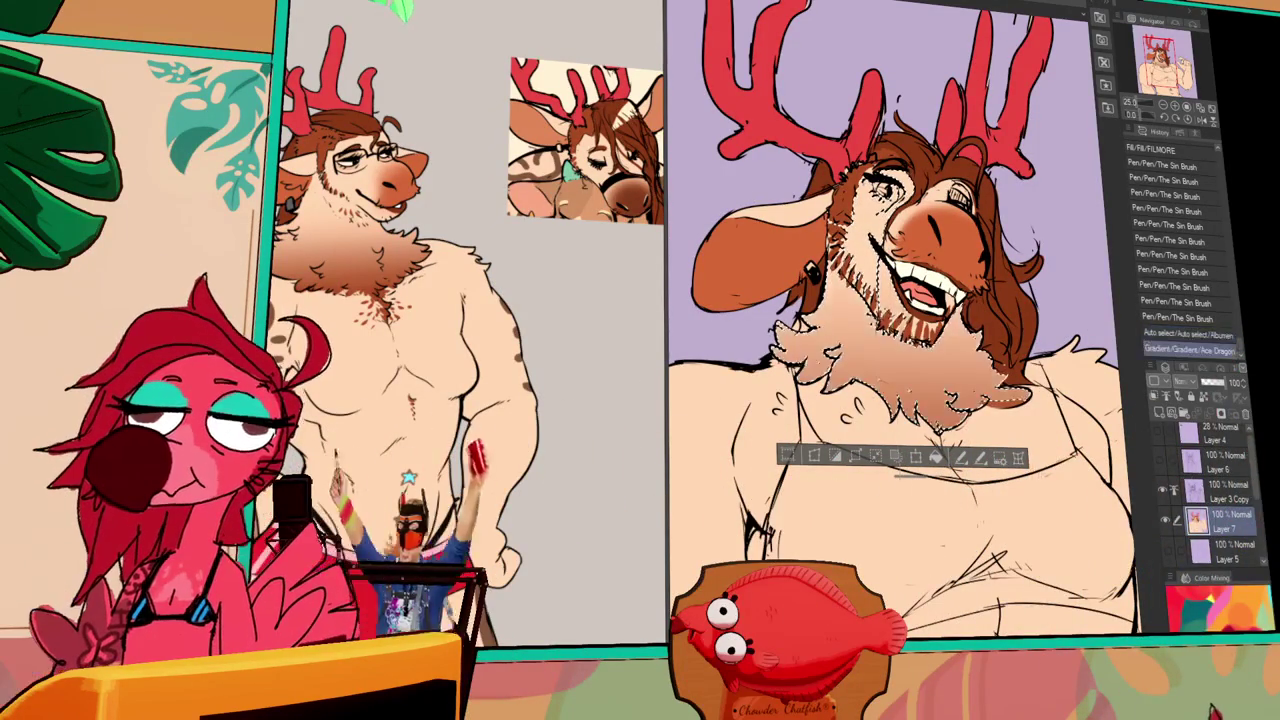
{"action": "key", "text": "ctrl+y"}
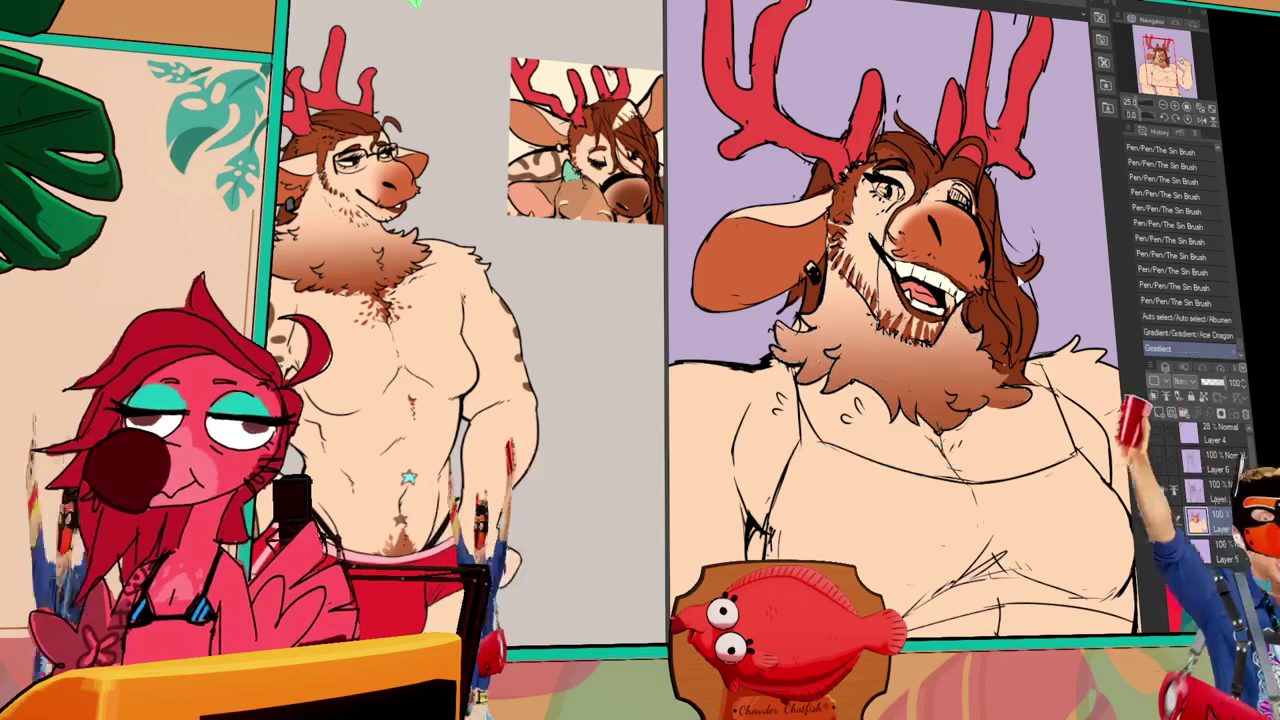
{"action": "key", "text": "ctrl+d"}
{"action": "mouse_move", "coordinate": [1052, 357]}
{"action": "left_mouse_down"}
{"action": "mouse_move", "coordinate": [1005, 341]}
{"action": "mouse_move", "coordinate": [990, 370]}
{"action": "mouse_move", "coordinate": [975, 370]}
{"action": "left_mouse_up"}
- Select the stray hair-fill patch beside the mouth and delete it
{"action": "left_click", "coordinate": [975, 356]}
{"action": "key", "text": "ctrl+d"}
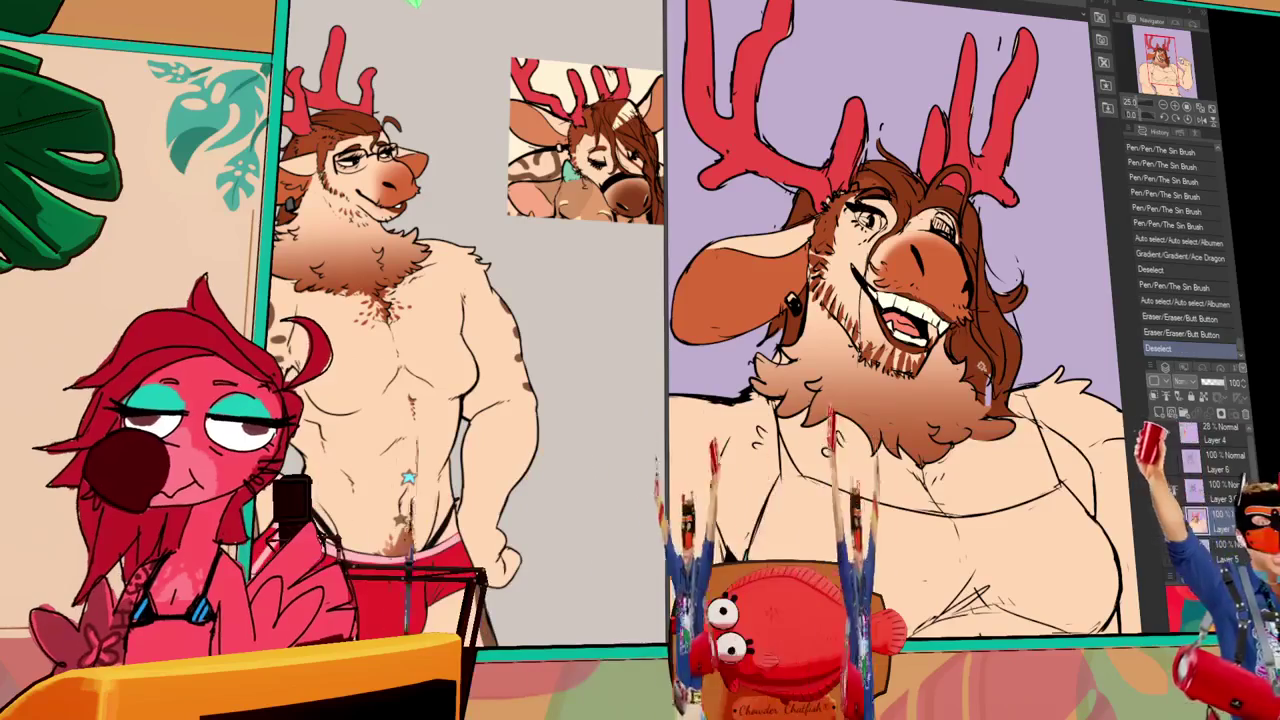
{"action": "left_click", "coordinate": [968, 355]}
{"action": "key", "text": "Delete"}
{"action": "key", "text": "ctrl+d"}
- Erase the leftover white patch by the mouth and ink a line across the chest
{"action": "left_click_drag", "start_coordinate": [958, 325], "coordinate": [972, 360]}
{"action": "mouse_move", "coordinate": [965, 340]}
{"action": "left_mouse_down"}
{"action": "mouse_move", "coordinate": [985, 375]}
{"action": "mouse_move", "coordinate": [975, 365]}
{"action": "left_mouse_up"}
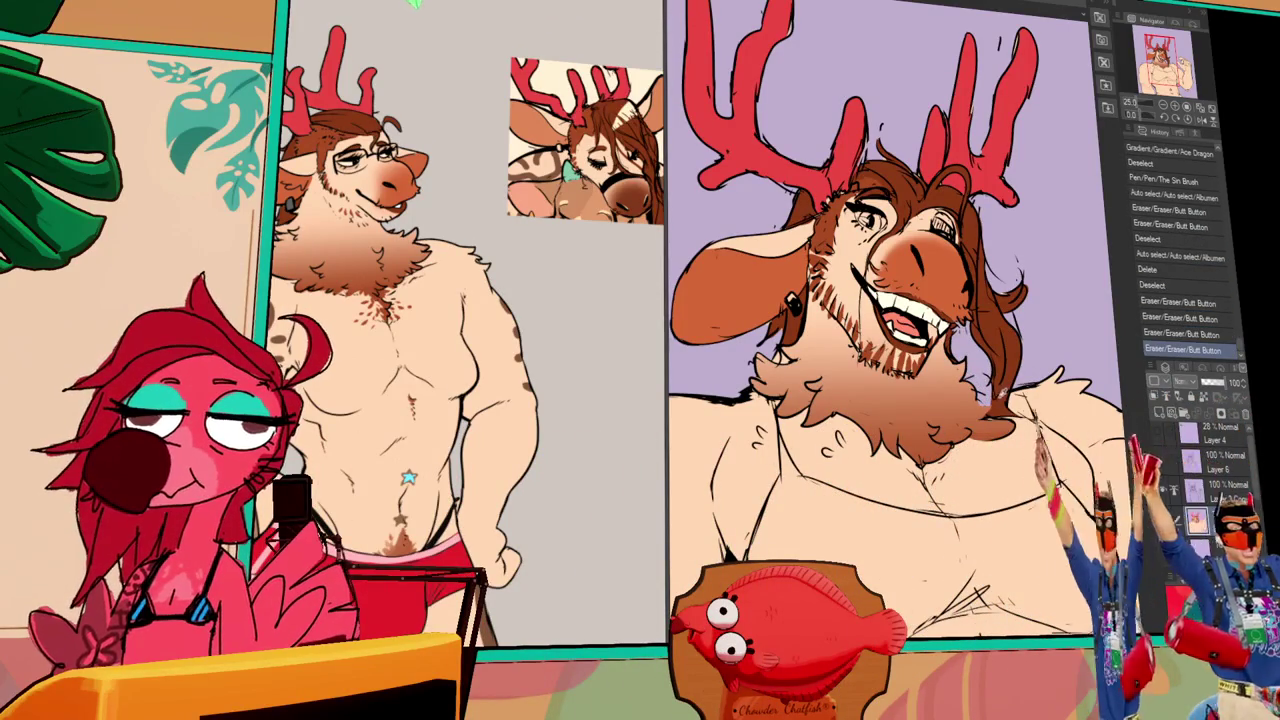
{"action": "key", "text": "p"}
{"action": "mouse_move", "coordinate": [960, 480]}
{"action": "left_mouse_down"}
{"action": "mouse_move", "coordinate": [1060, 480]}
{"action": "mouse_move", "coordinate": [1100, 520]}
{"action": "left_mouse_up"}
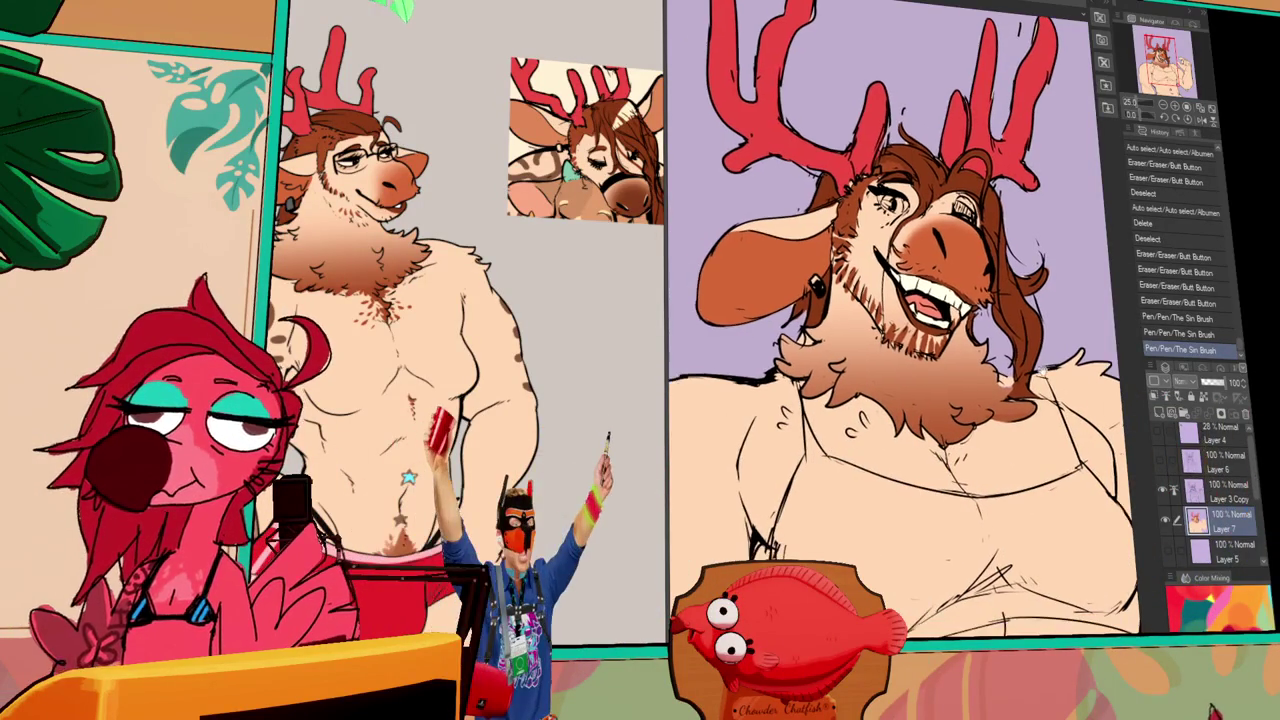
- Ink lines on the tank top, undoing and redoing strokes until they sit right
{"action": "left_click_drag", "start_coordinate": [998, 378], "coordinate": [1008, 392]}
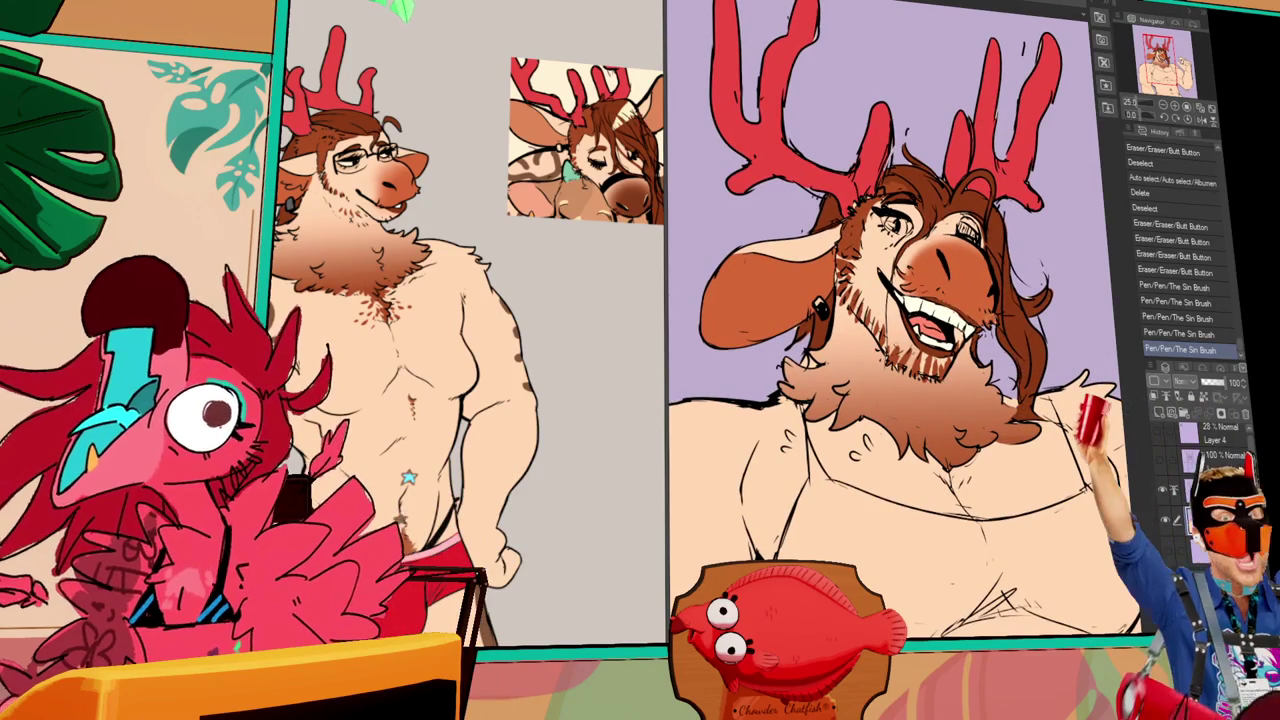
{"action": "left_click_drag", "start_coordinate": [990, 380], "coordinate": [1000, 392]}
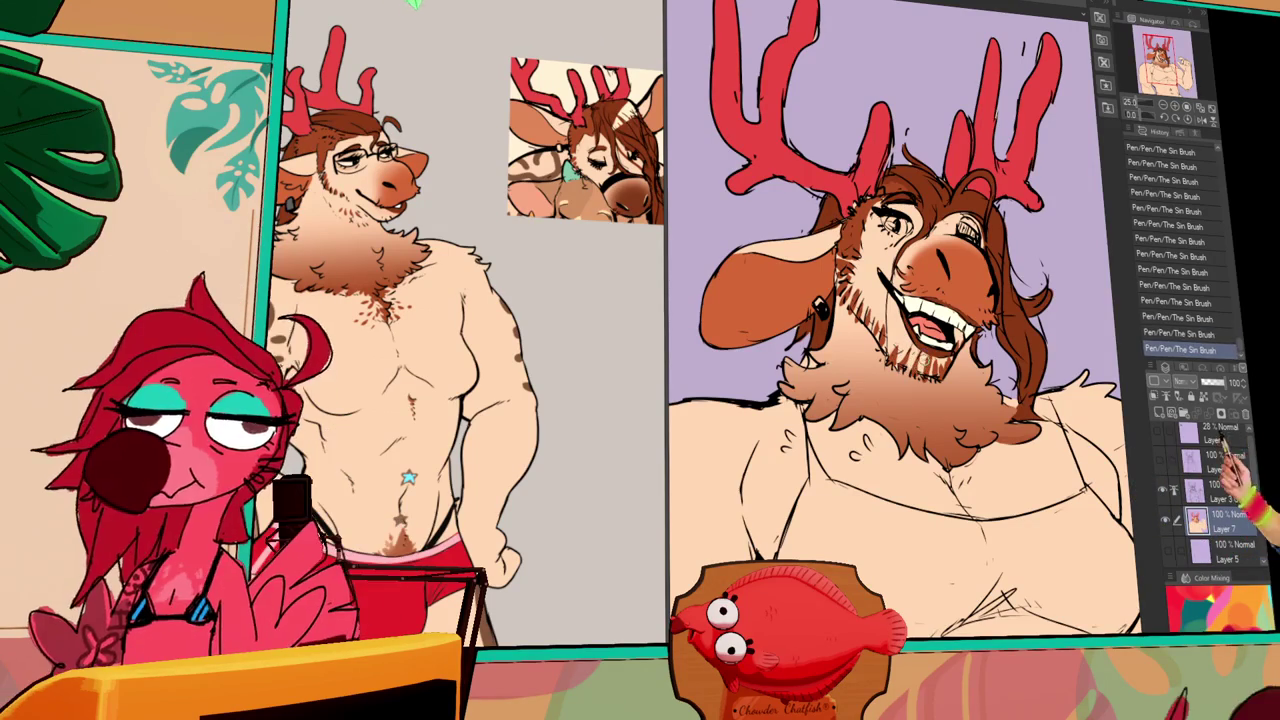
{"action": "key", "text": "ctrl+z"}
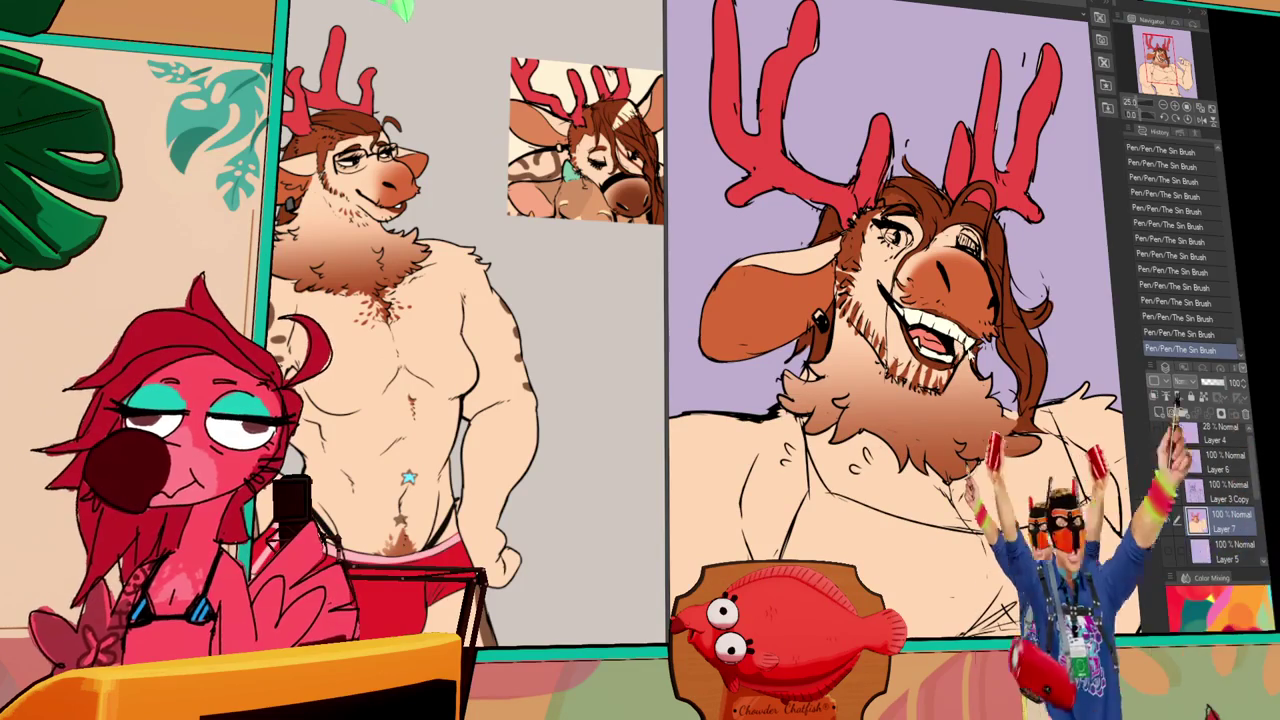
{"action": "key", "text": "ctrl+z"}
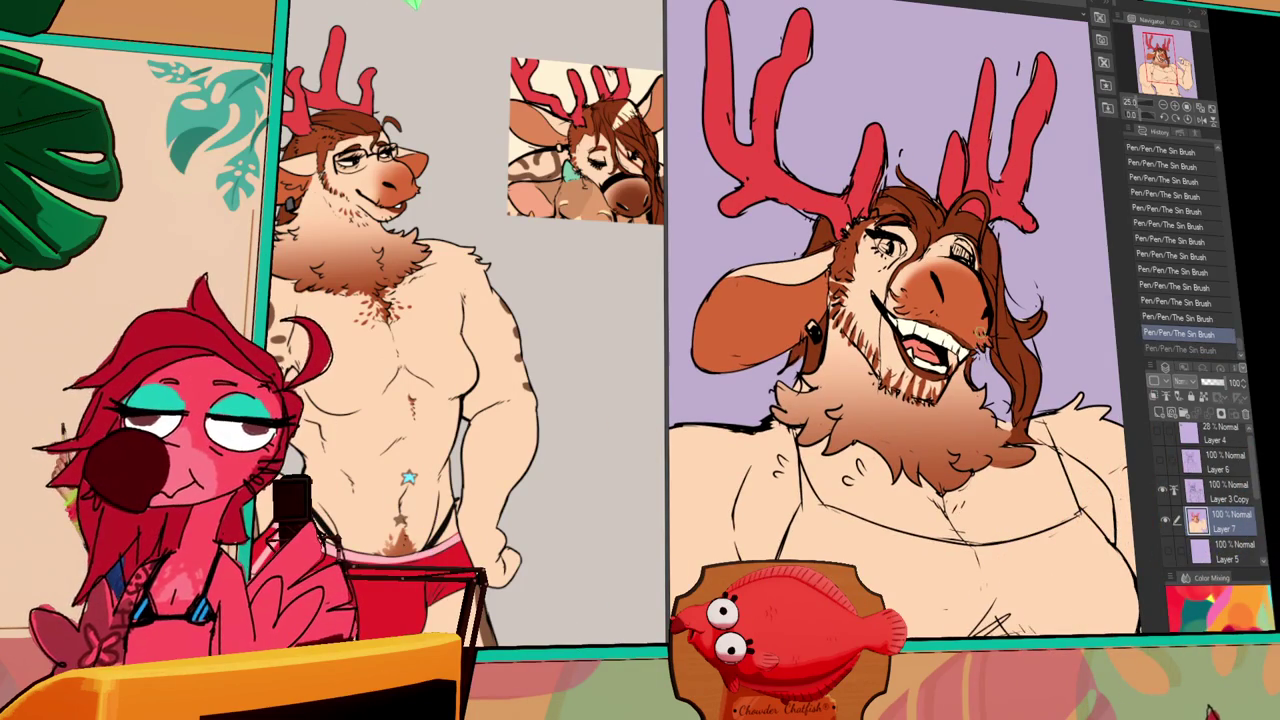
{"action": "left_click_drag", "start_coordinate": [990, 346], "coordinate": [1042, 294]}
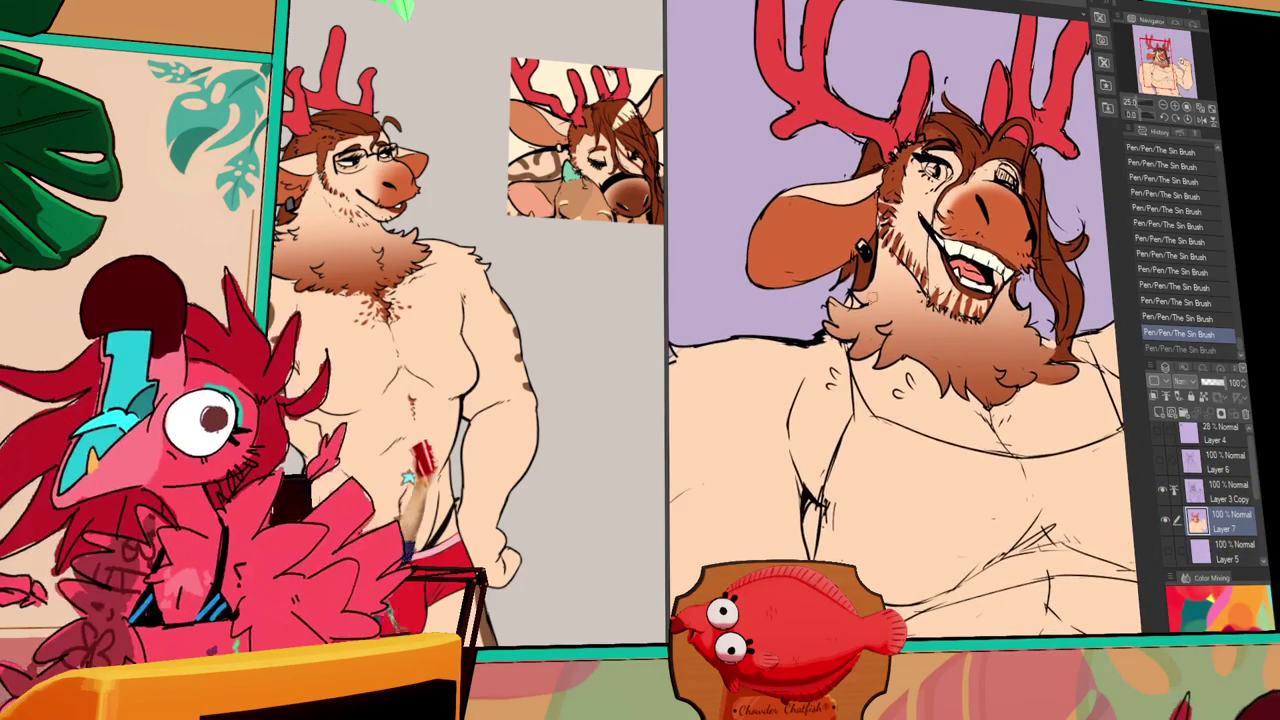
{"action": "key", "text": "ctrl+y"}
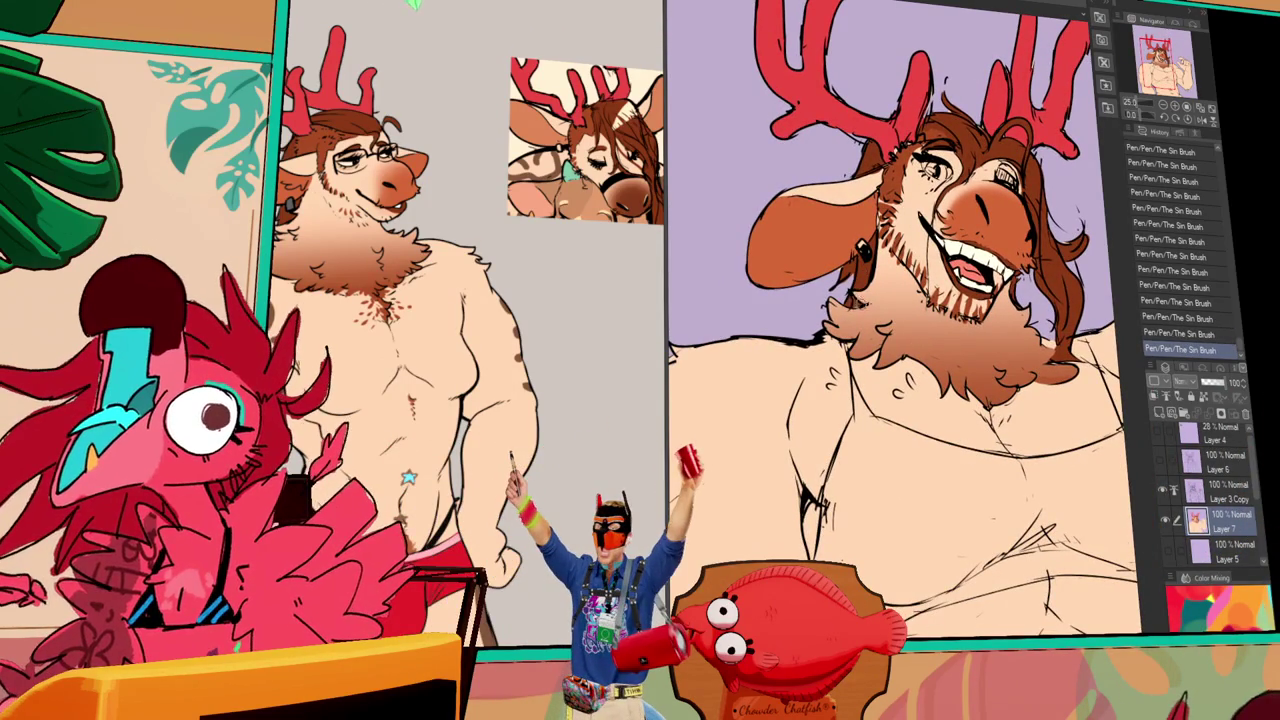
{"action": "left_click_drag", "start_coordinate": [900, 350], "coordinate": [938, 368]}
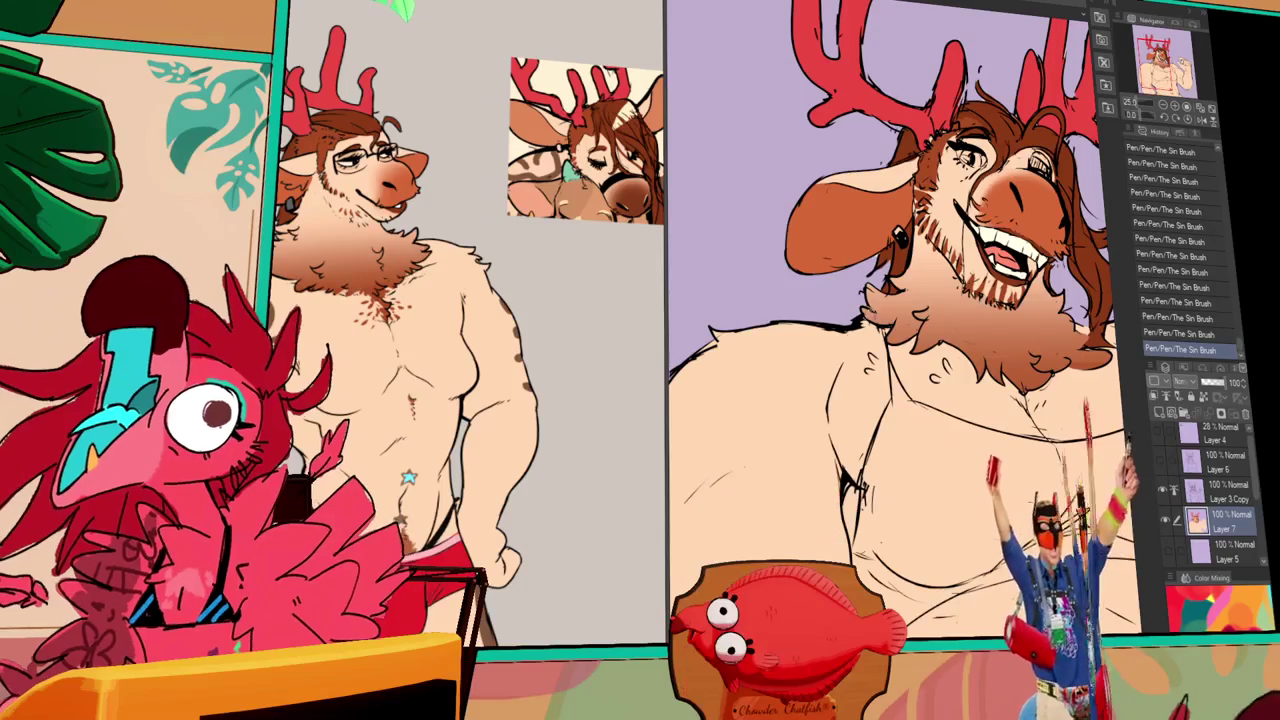
{"action": "key", "text": "ctrl+z"}
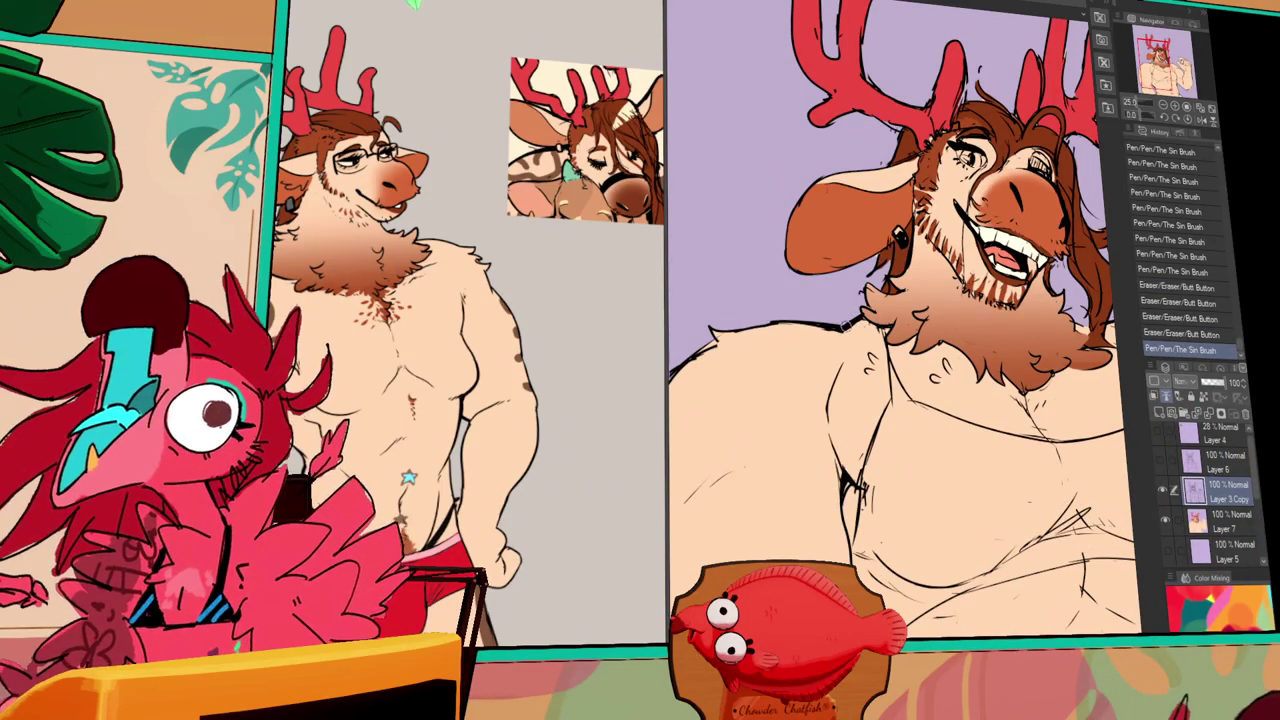
- Ink and erase strokes along the tank top's straps and neckline, undoing and redoing as needed
{"action": "left_click_drag", "start_coordinate": [1191, 408], "coordinate": [1181, 368]}
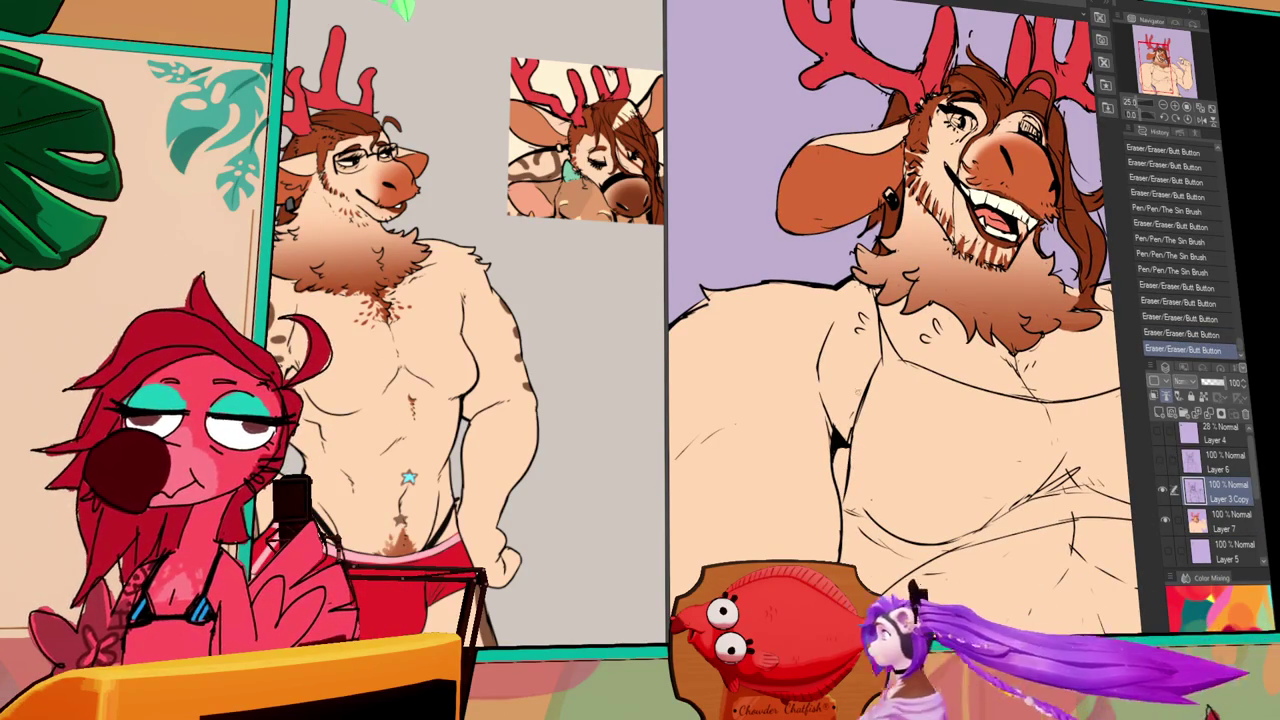
{"action": "left_click_drag", "start_coordinate": [870, 372], "coordinate": [876, 378]}
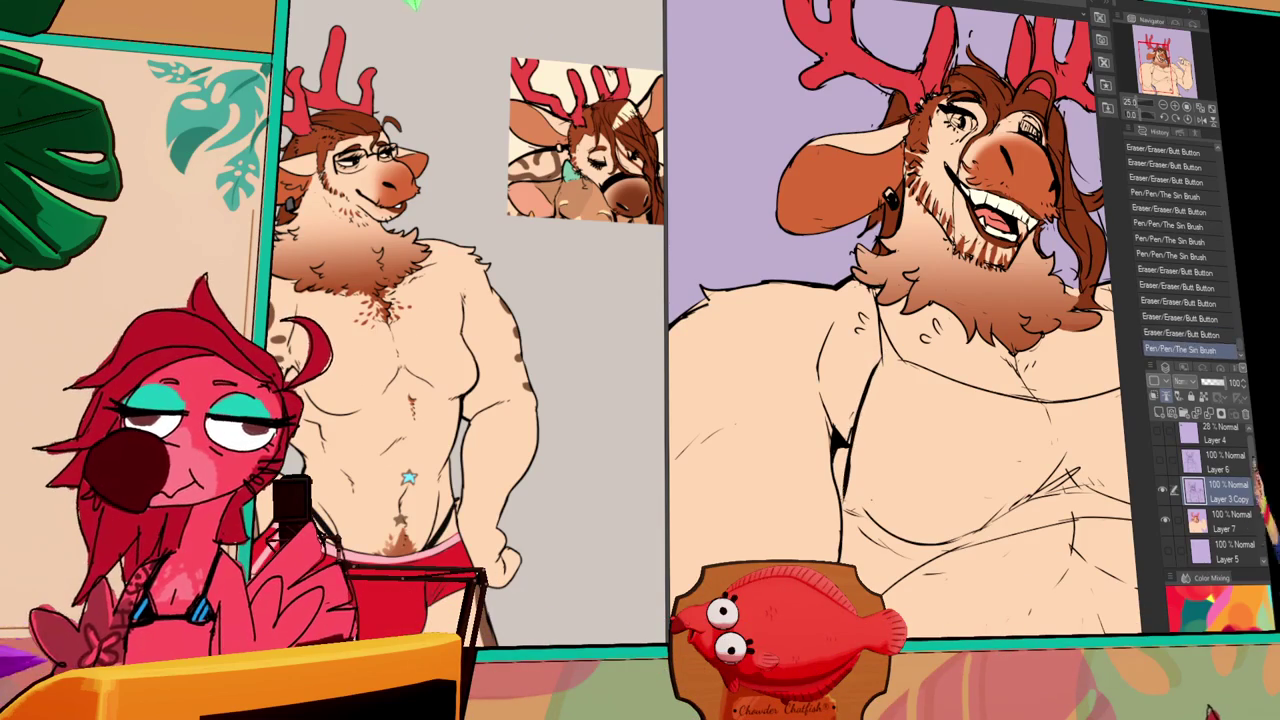
{"action": "key", "text": "ctrl+y"}
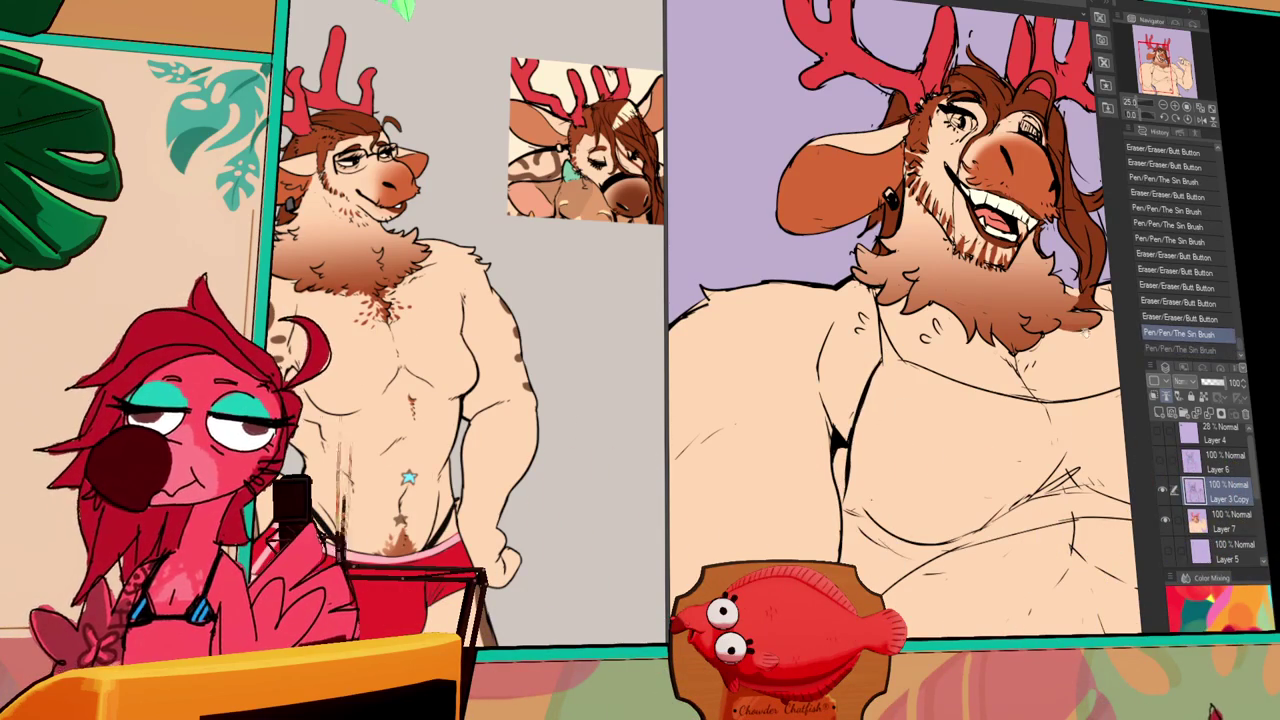
{"action": "left_click_drag", "start_coordinate": [900, 320], "coordinate": [700, 290]}
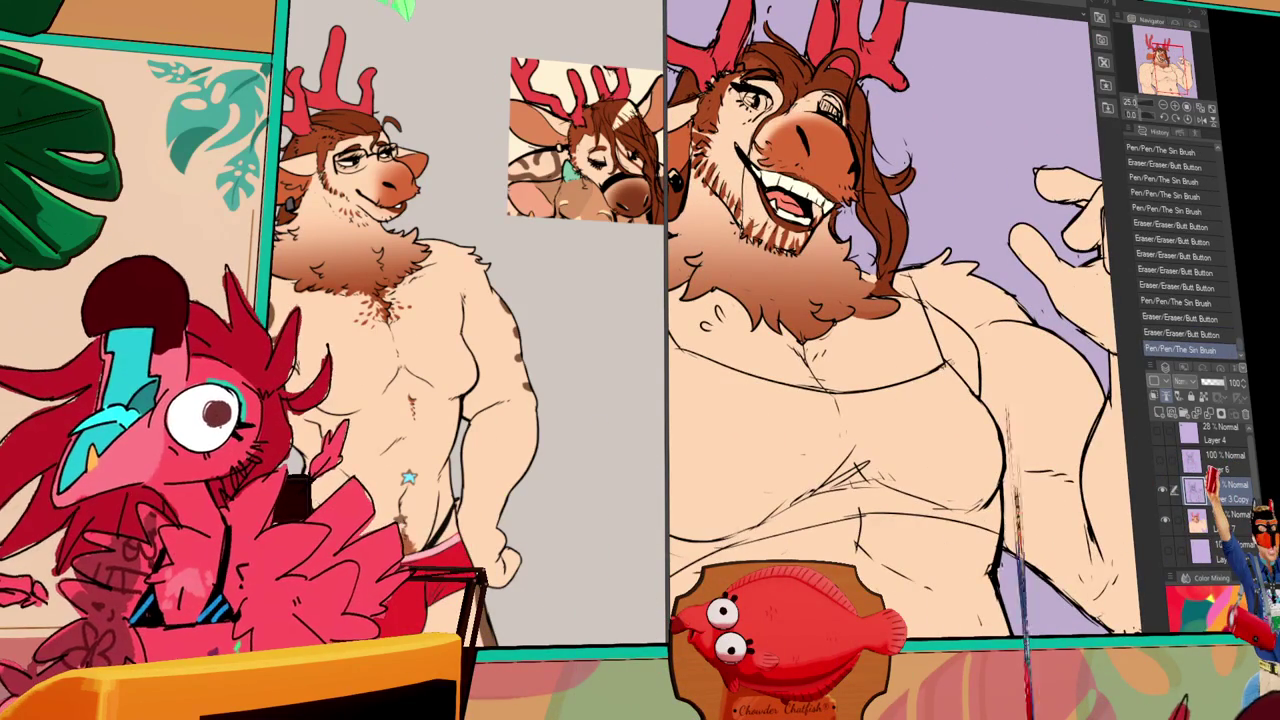
{"action": "left_click_drag", "start_coordinate": [980, 300], "coordinate": [1044, 349]}
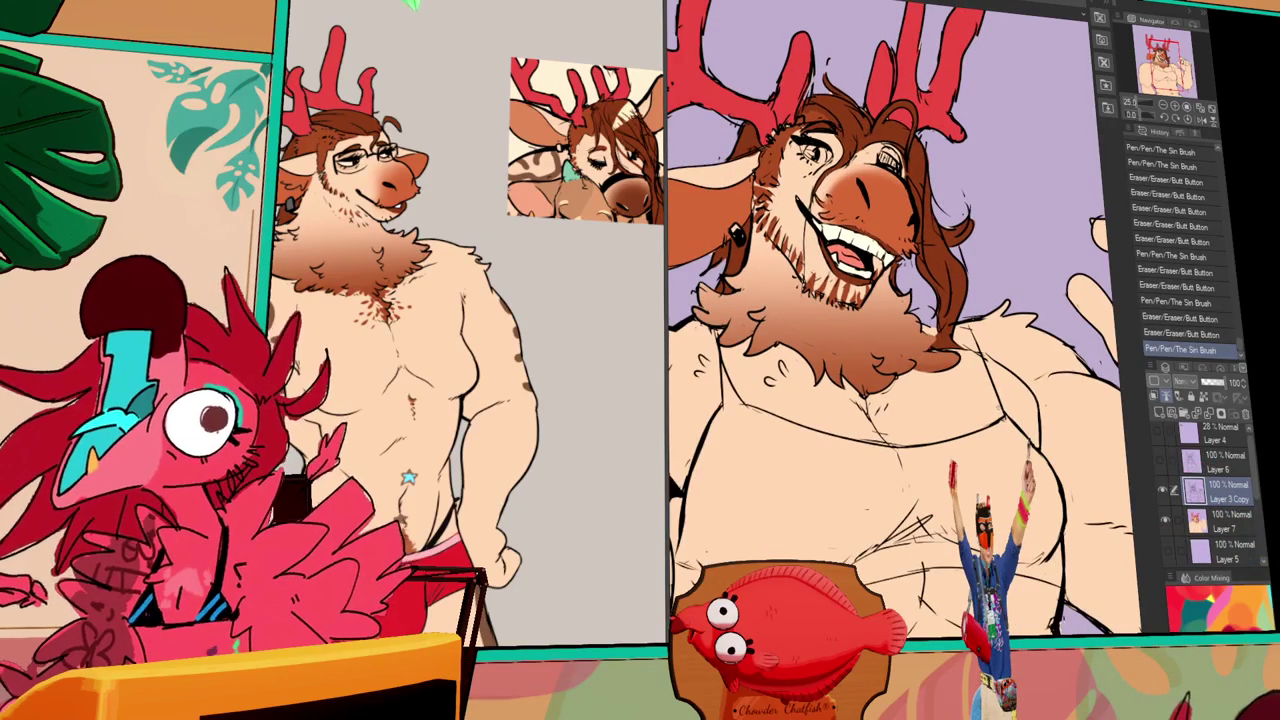
{"action": "key", "text": "ctrl+y"}
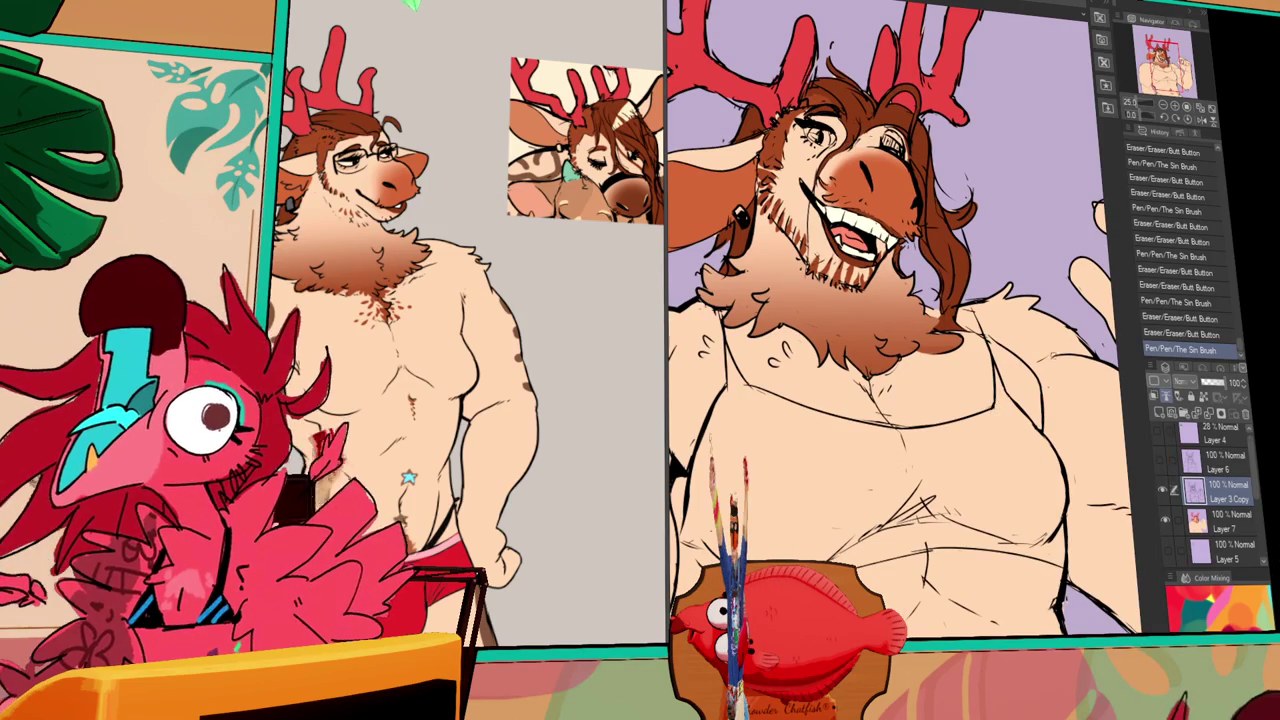
{"action": "key", "text": "ctrl+y"}
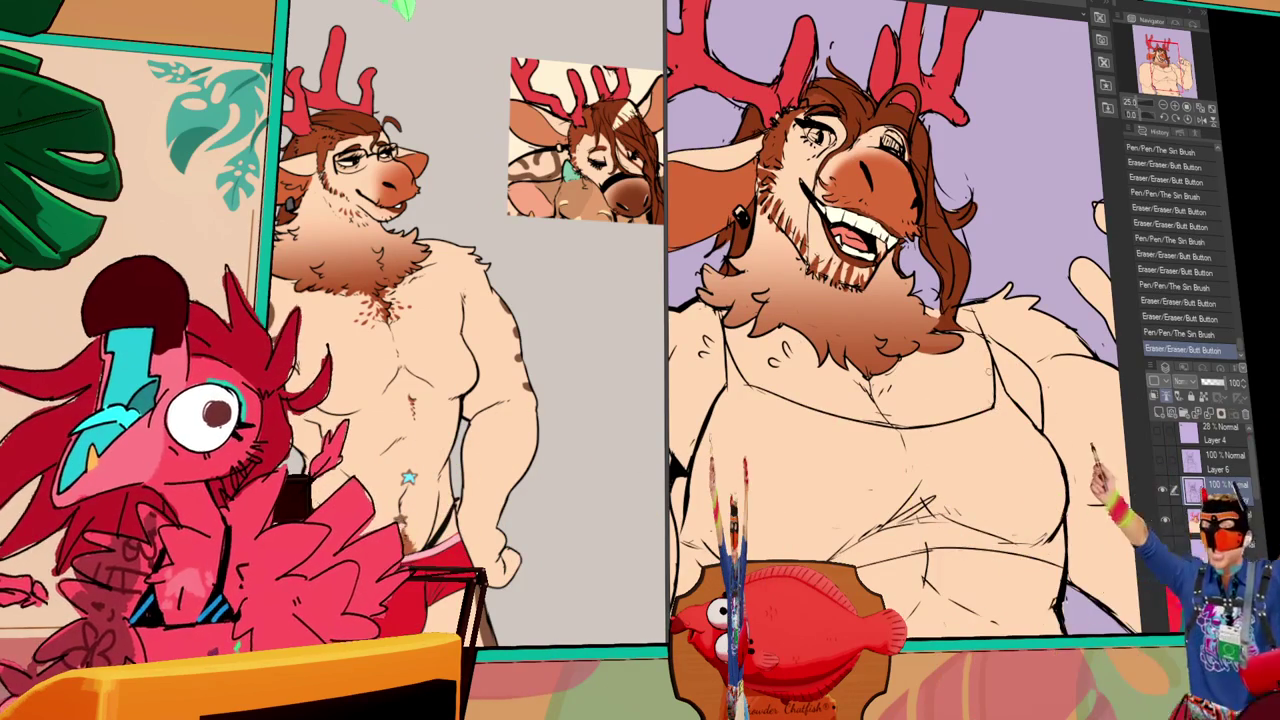
{"action": "key", "text": "ctrl+z"}
{"action": "key", "text": "ctrl+z"}
{"action": "key", "text": "ctrl+z"}
{"action": "key", "text": "ctrl+z"}
{"action": "key", "text": "ctrl+z"}
{"action": "key", "text": "ctrl+z"}
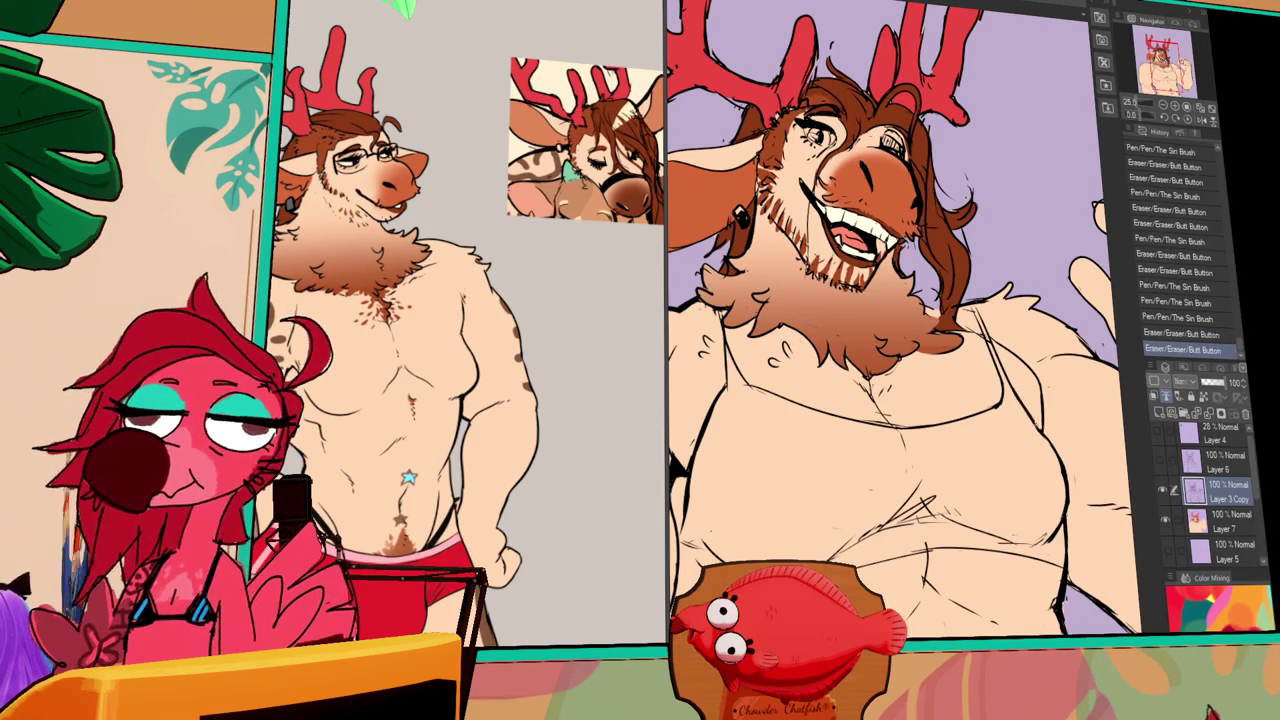
{"action": "scroll", "coordinate": [1017, 320], "scroll_direction": "down", "scroll_amount": 2}
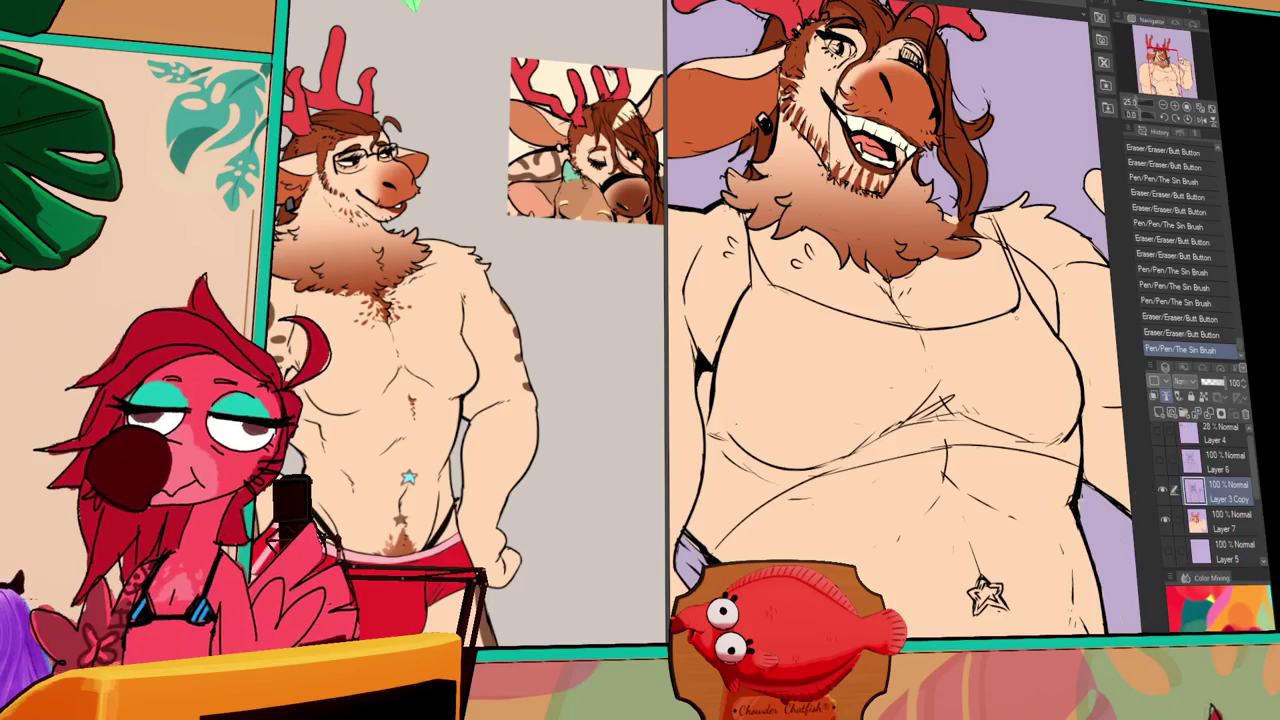
- Erase part of the lines on the belly near the star mark, undoing one stroke
{"action": "left_click_drag", "start_coordinate": [995, 531], "coordinate": [1040, 476]}
{"action": "key", "text": "e"}
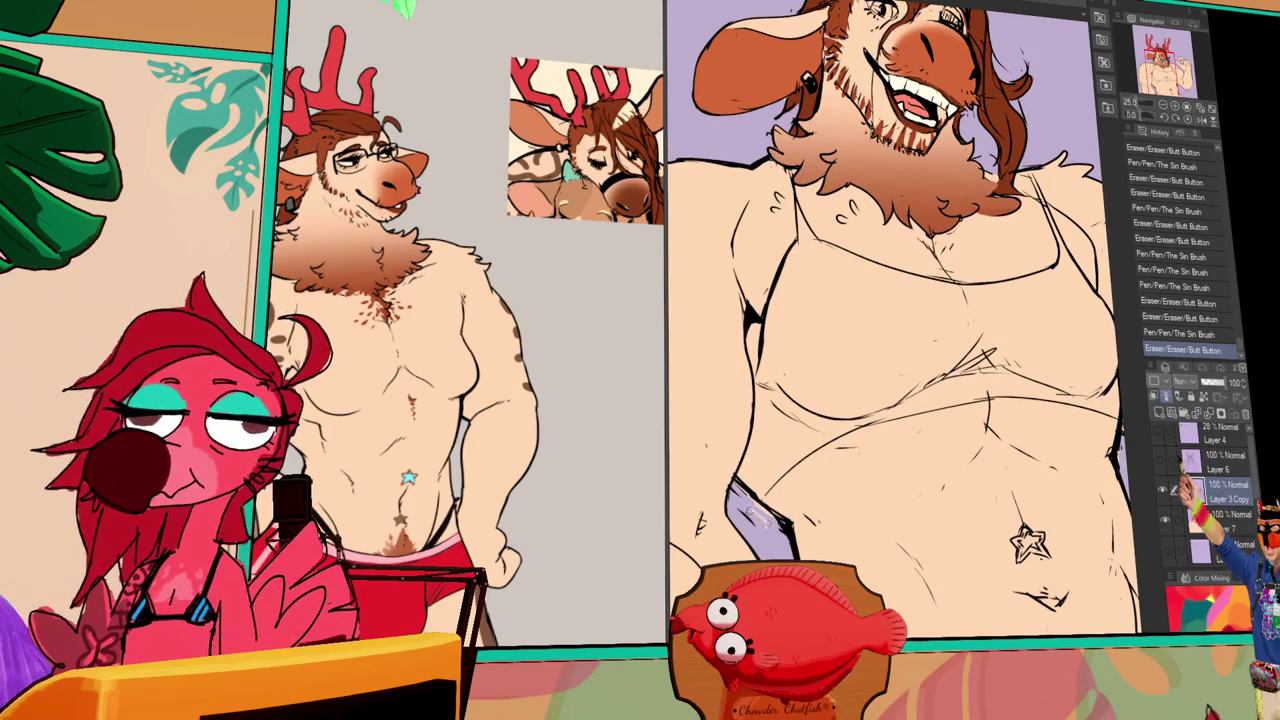
{"action": "key", "text": "ctrl+z"}
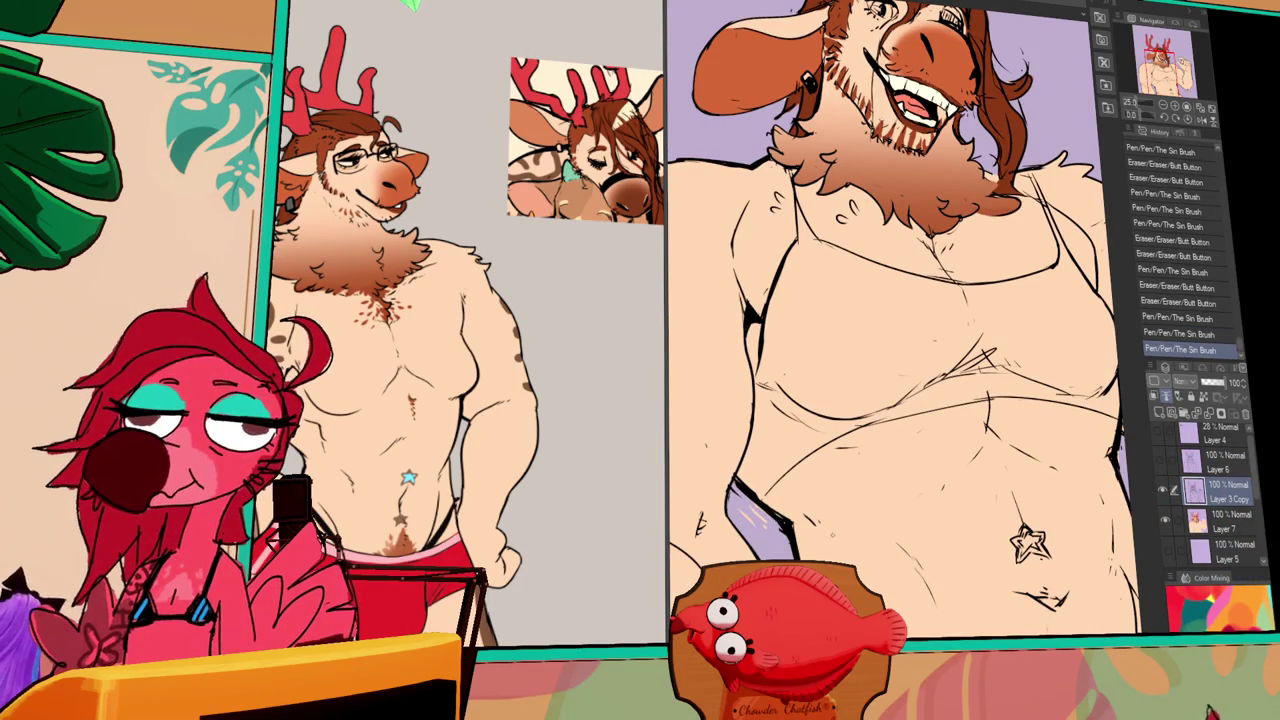
{"action": "left_click_drag", "start_coordinate": [1075, 470], "coordinate": [1085, 575]}
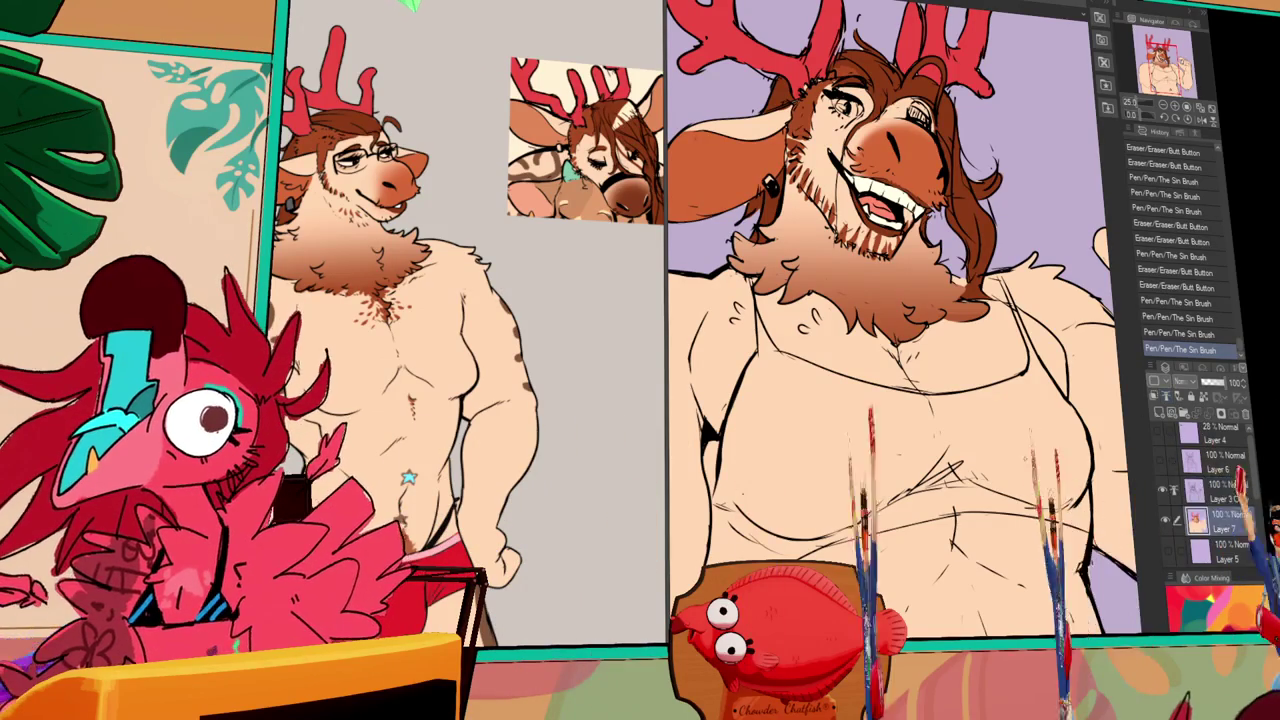
- Erase stray chest marks, look over the CARIBOU document, and return to the deer canvas
{"action": "scroll", "coordinate": [1135, 560], "scroll_direction": "down", "scroll_amount": 1}
{"action": "left_click_drag", "start_coordinate": [920, 372], "coordinate": [935, 380]}
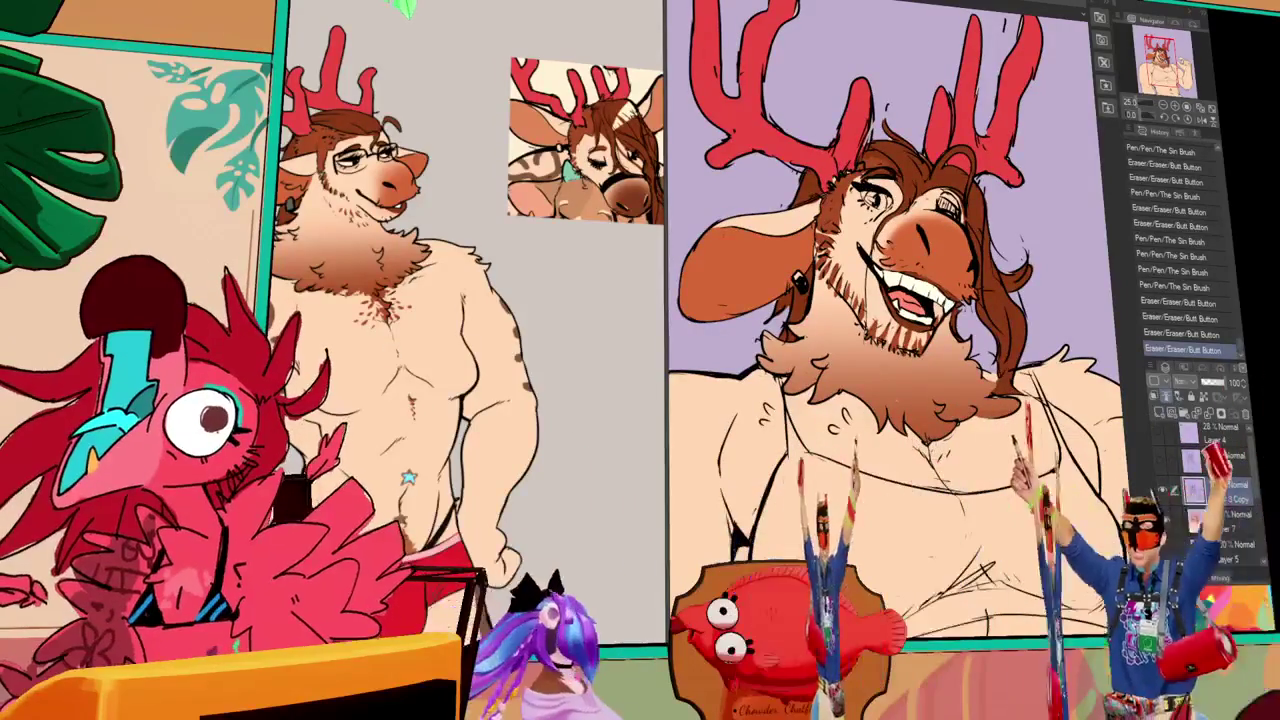
{"action": "key", "text": "ctrl+Tab"}
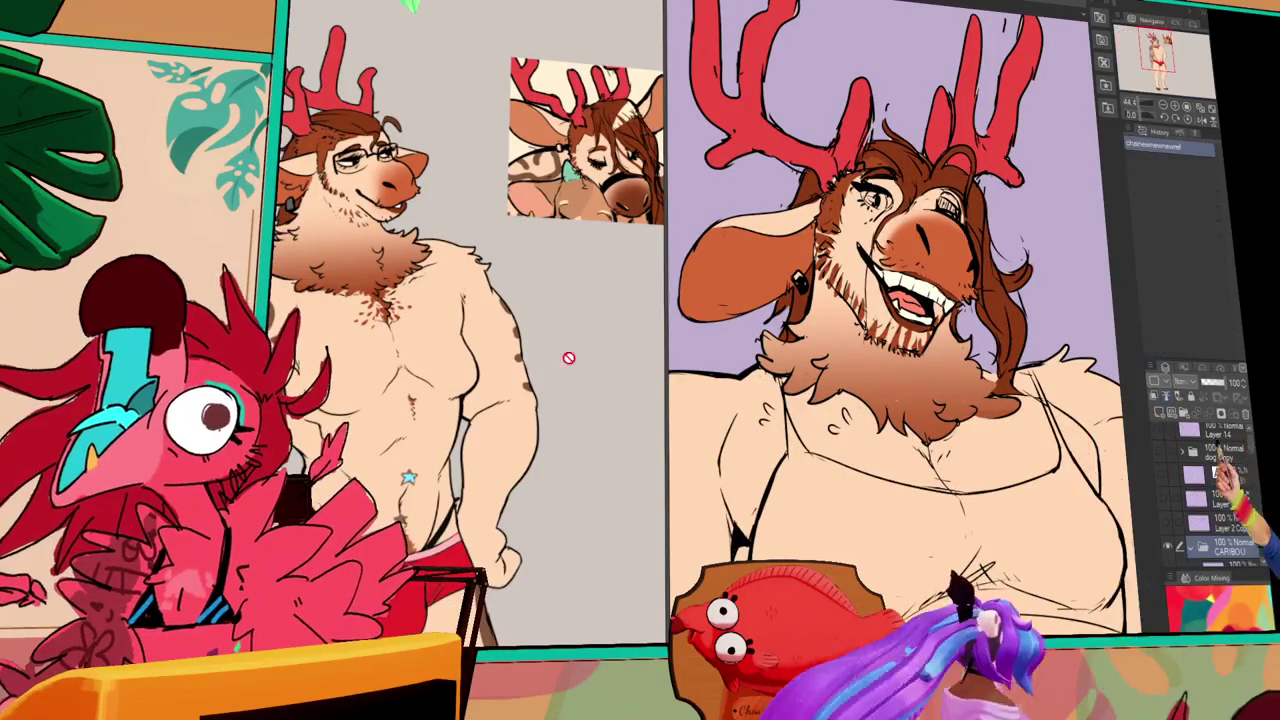
{"action": "left_click_drag", "start_coordinate": [575, 352], "coordinate": [493, 390]}
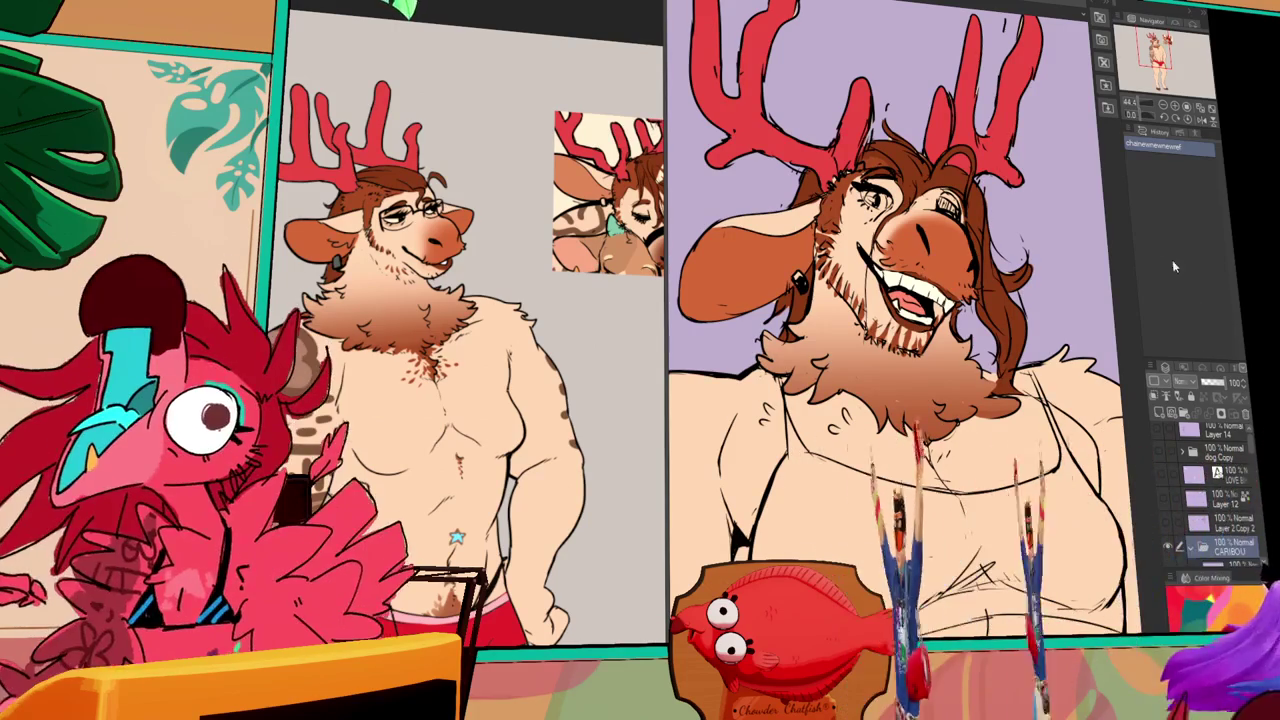
{"action": "scroll", "coordinate": [1227, 500], "scroll_direction": "down", "scroll_amount": 3}
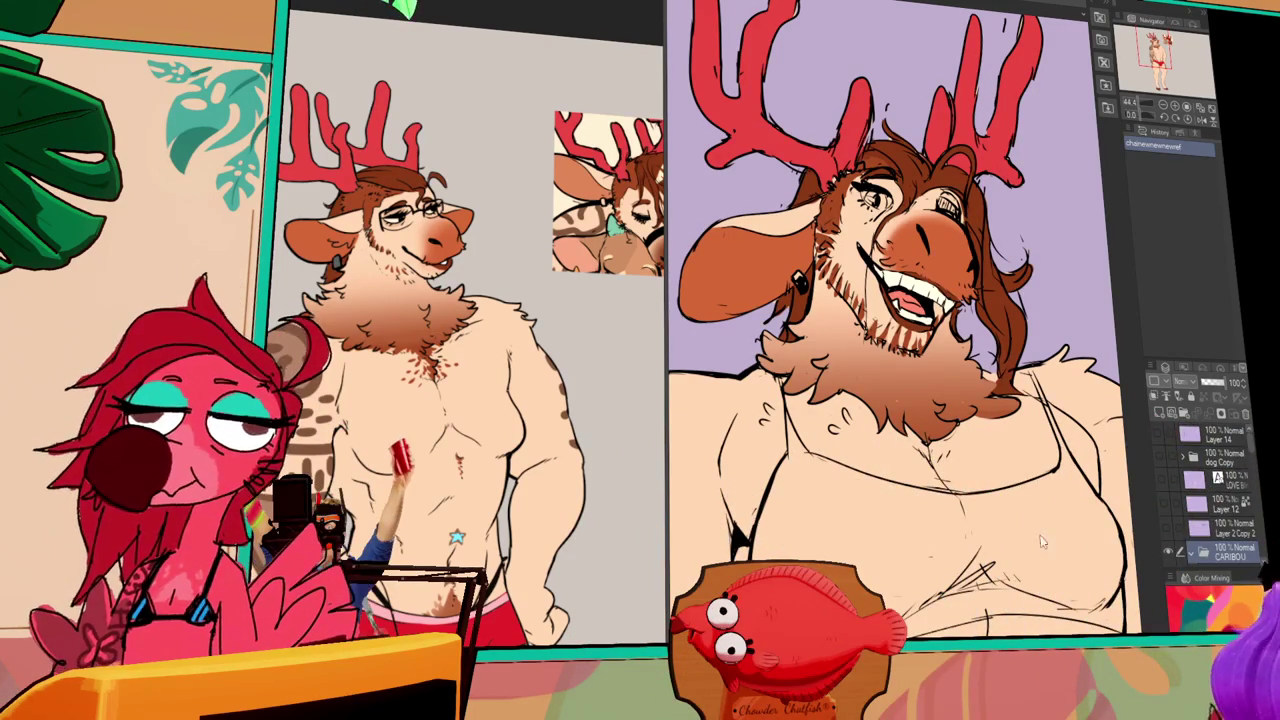
{"action": "key", "text": "ctrl+Tab"}
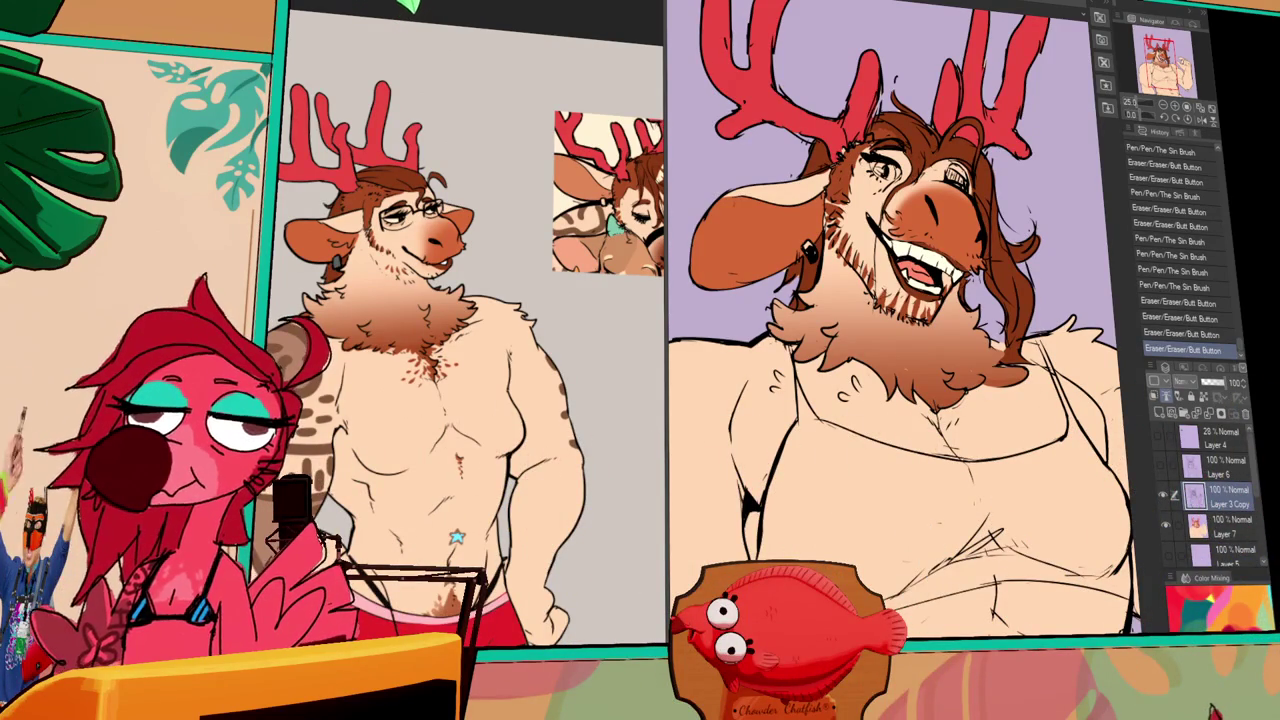
- Fill the tank top solid blue and add a new raster layer, Layer 8
{"action": "left_click", "coordinate": [900, 480]}
{"action": "left_click_drag", "start_coordinate": [900, 420], "coordinate": [840, 370]}
{"action": "key", "text": "ctrl+z"}
{"action": "mouse_move", "coordinate": [880, 470]}
{"action": "left_mouse_down"}
{"action": "mouse_move", "coordinate": [900, 500]}
{"action": "mouse_move", "coordinate": [920, 500]}
{"action": "left_mouse_up"}
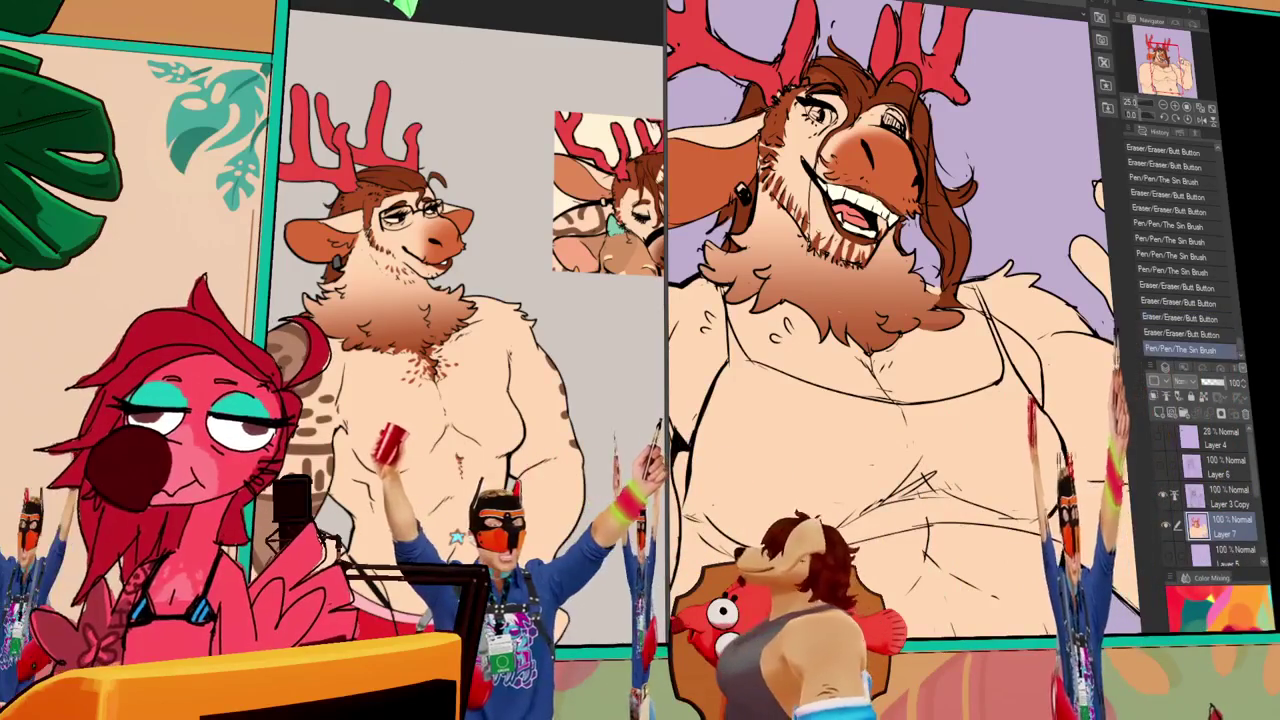
{"action": "left_click", "coordinate": [900, 450]}
{"action": "mouse_move", "coordinate": [880, 450]}
{"action": "left_mouse_down"}
{"action": "mouse_move", "coordinate": [920, 490]}
{"action": "mouse_move", "coordinate": [990, 512]}
{"action": "left_mouse_up"}
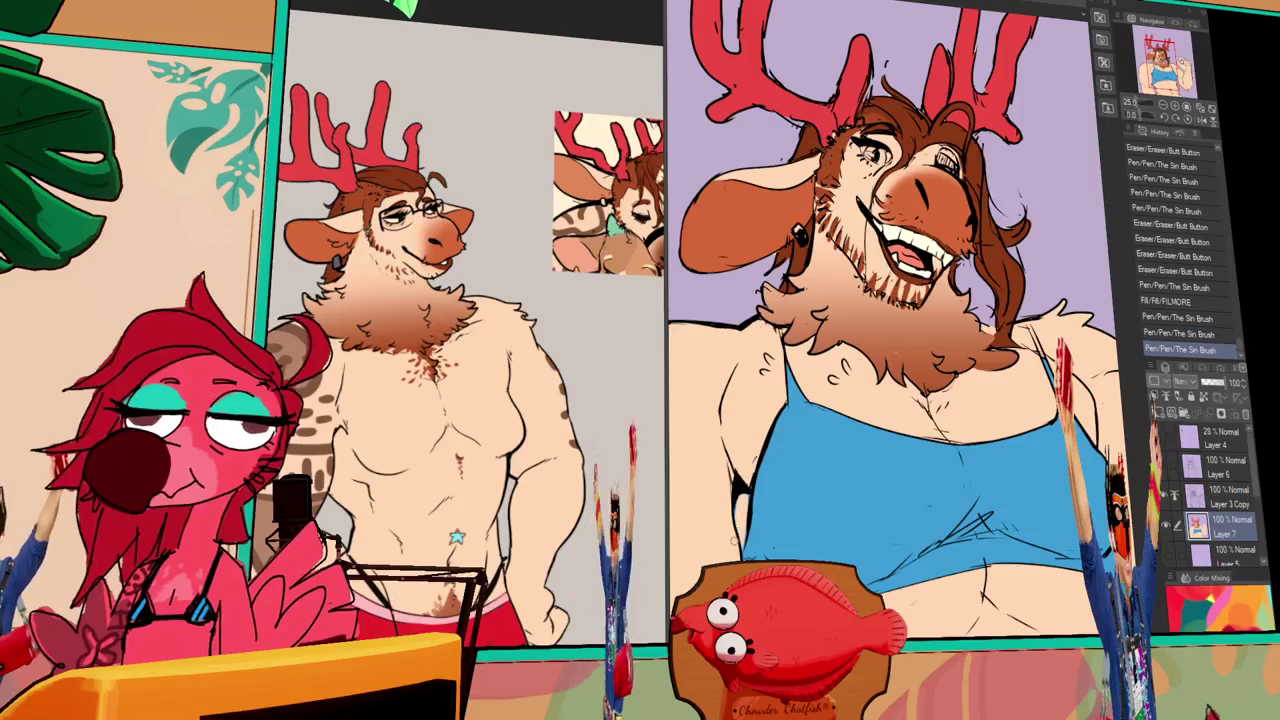
{"action": "key", "text": "ctrl+shift+n"}
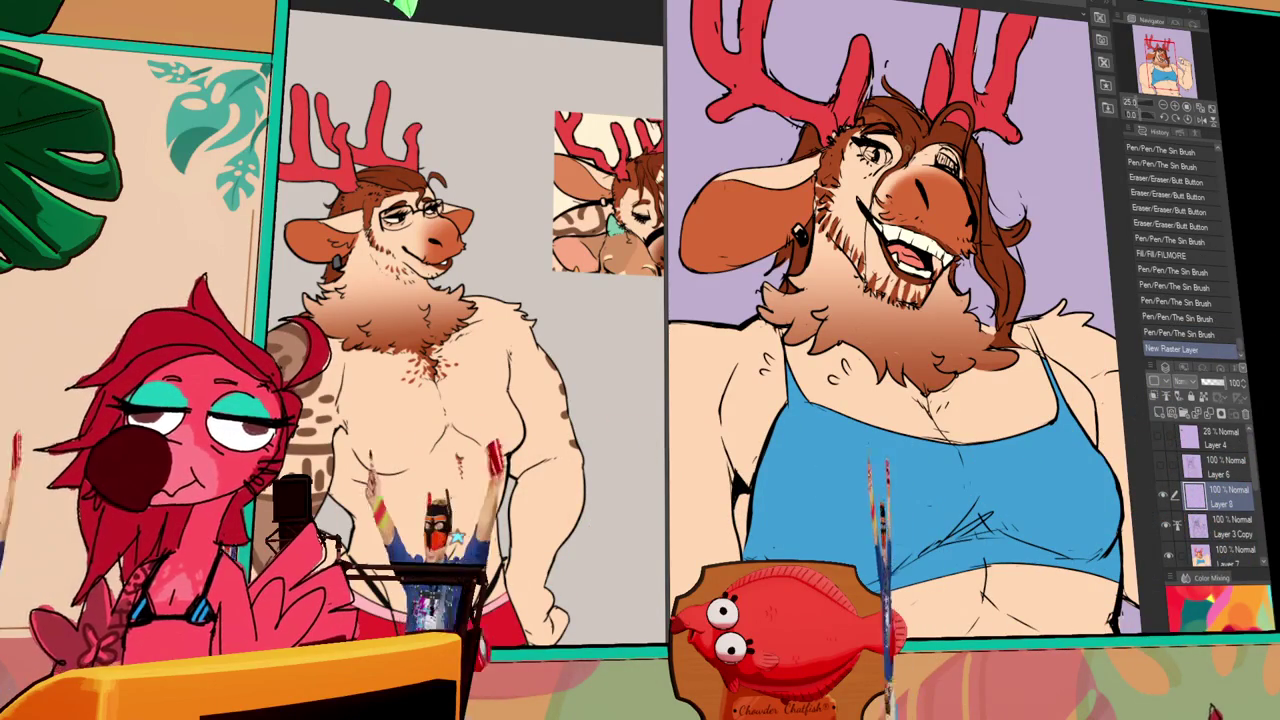
- Draw the glasses frame over the eyes on Layer 8, undoing a stray stroke
{"action": "scroll", "coordinate": [890, 320], "scroll_direction": "up", "scroll_amount": 1}
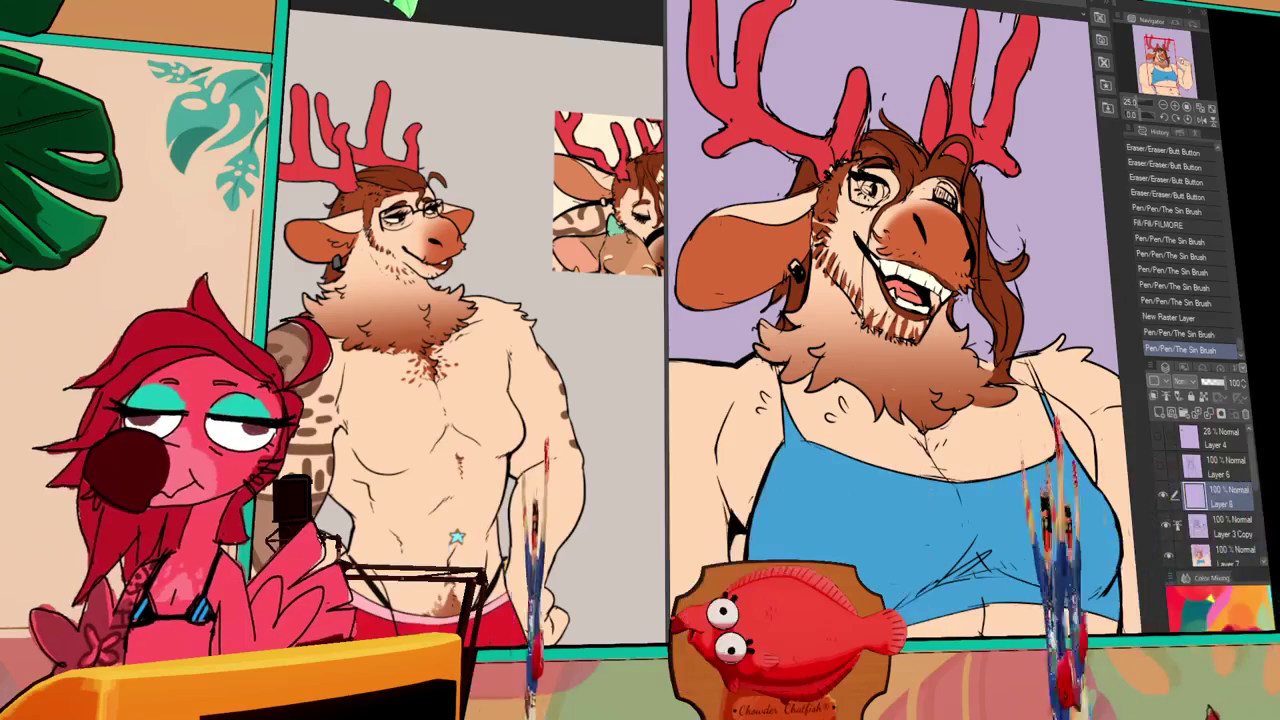
{"action": "left_click_drag", "start_coordinate": [930, 450], "coordinate": [960, 470]}
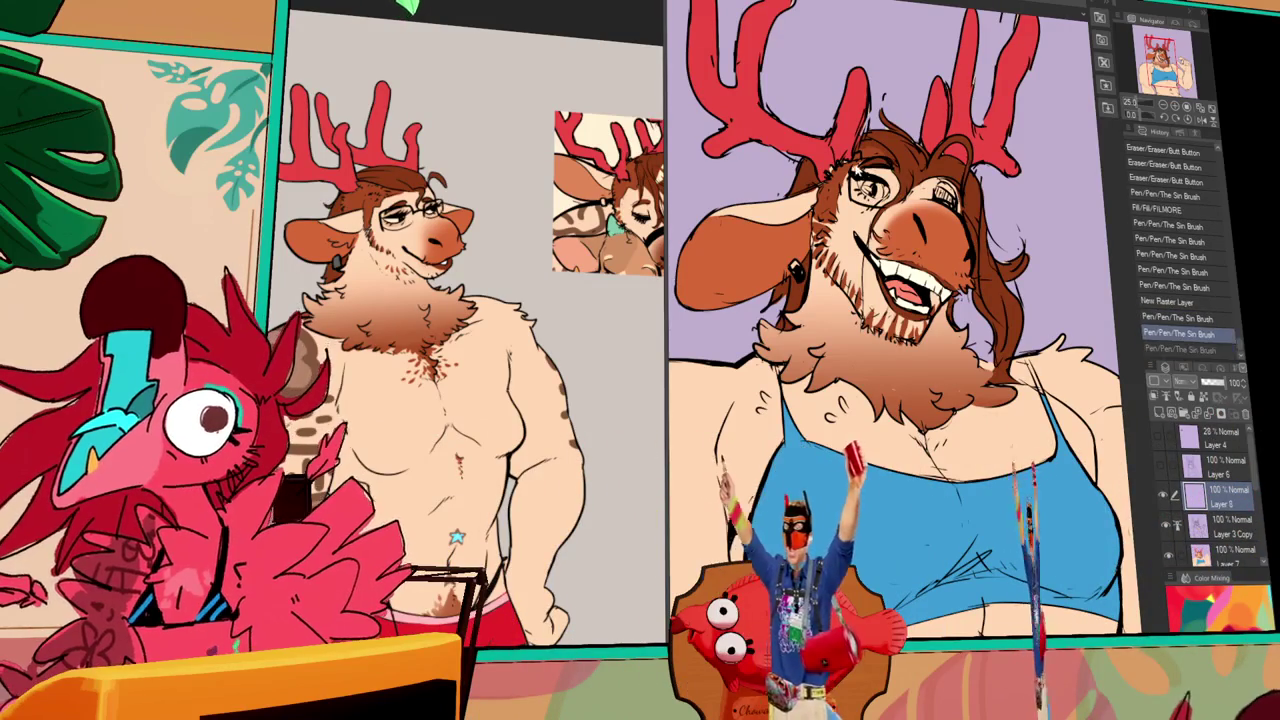
{"action": "left_click_drag", "start_coordinate": [900, 420], "coordinate": [925, 440]}
{"action": "key", "text": "e"}
{"action": "left_click_drag", "start_coordinate": [930, 182], "coordinate": [960, 182]}
{"action": "key", "text": "ctrl+z"}
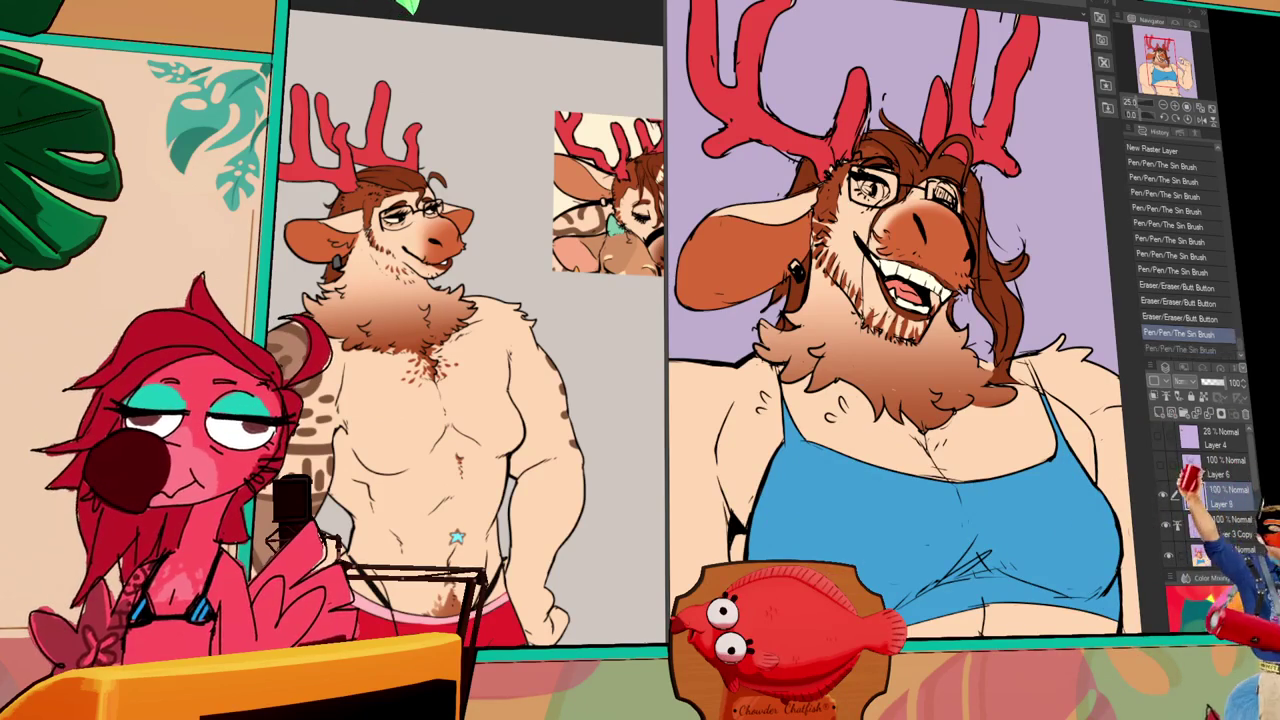
- Redraw and clean up the glasses frame lines with pen and eraser strokes
{"action": "left_click_drag", "start_coordinate": [872, 200], "coordinate": [884, 210]}
{"action": "left_click_drag", "start_coordinate": [855, 165], "coordinate": [890, 170]}
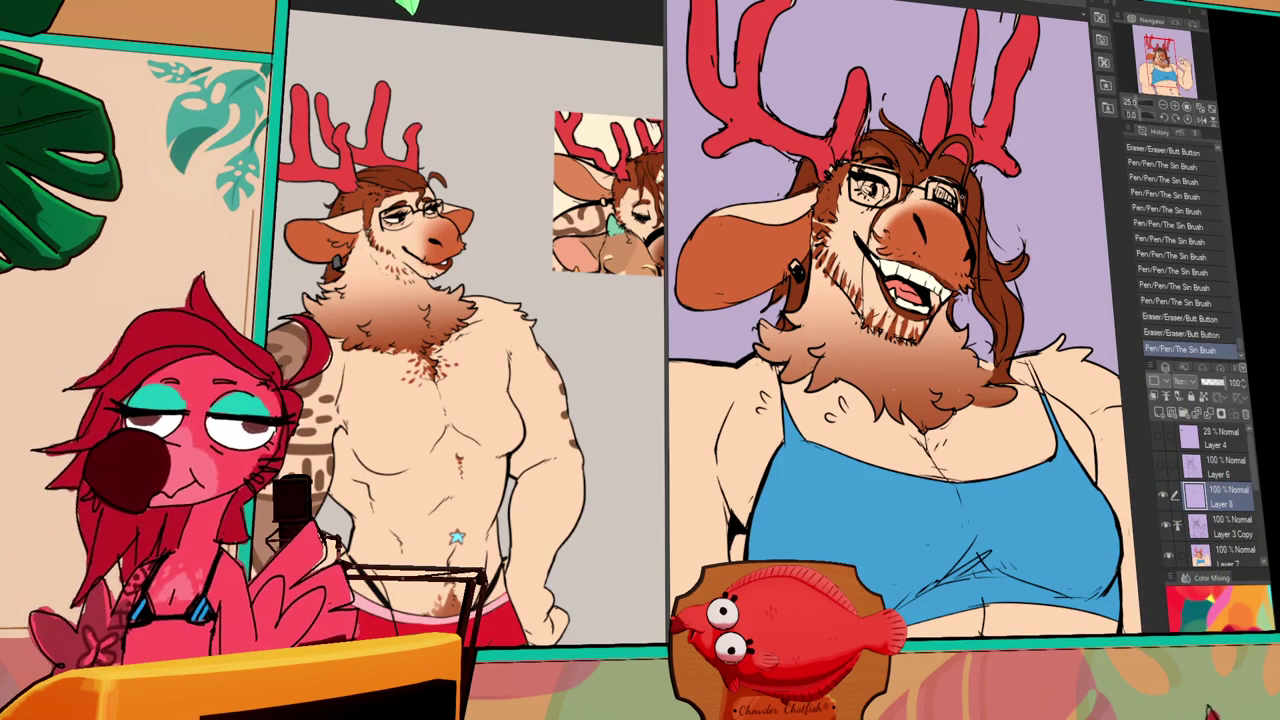
{"action": "left_click_drag", "start_coordinate": [960, 194], "coordinate": [968, 200]}
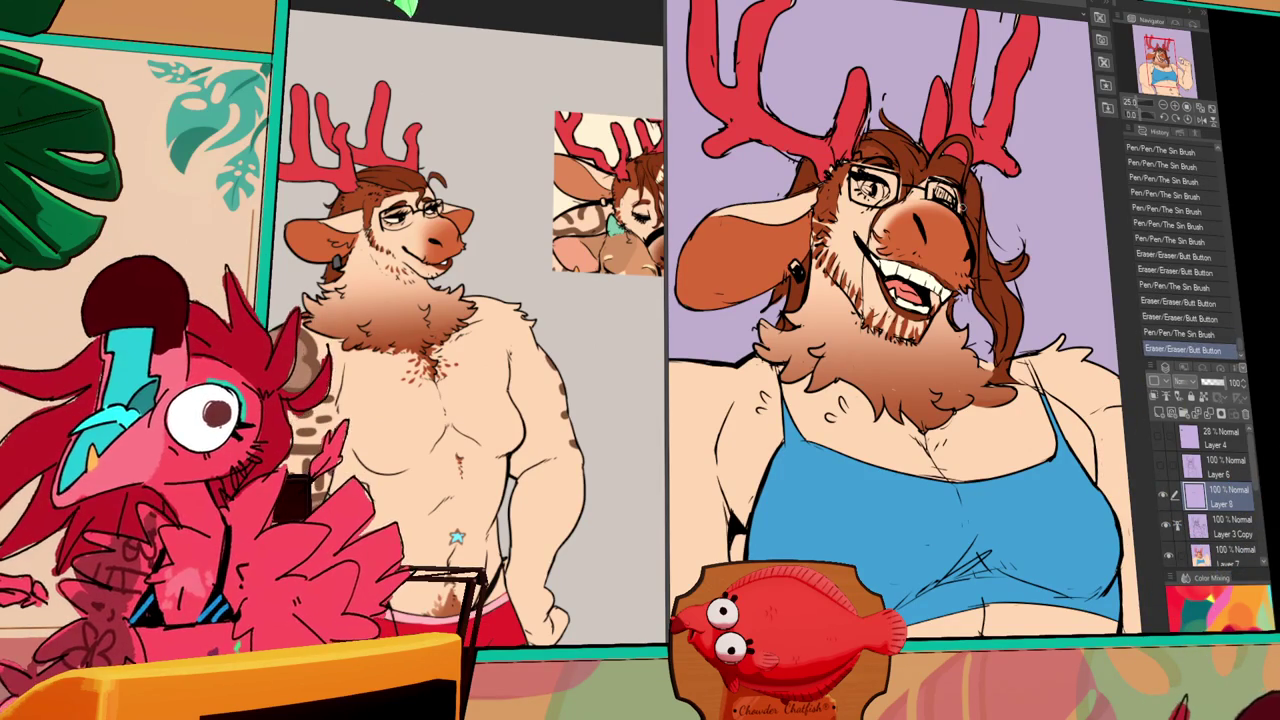
{"action": "left_click_drag", "start_coordinate": [1028, 374], "coordinate": [1036, 382]}
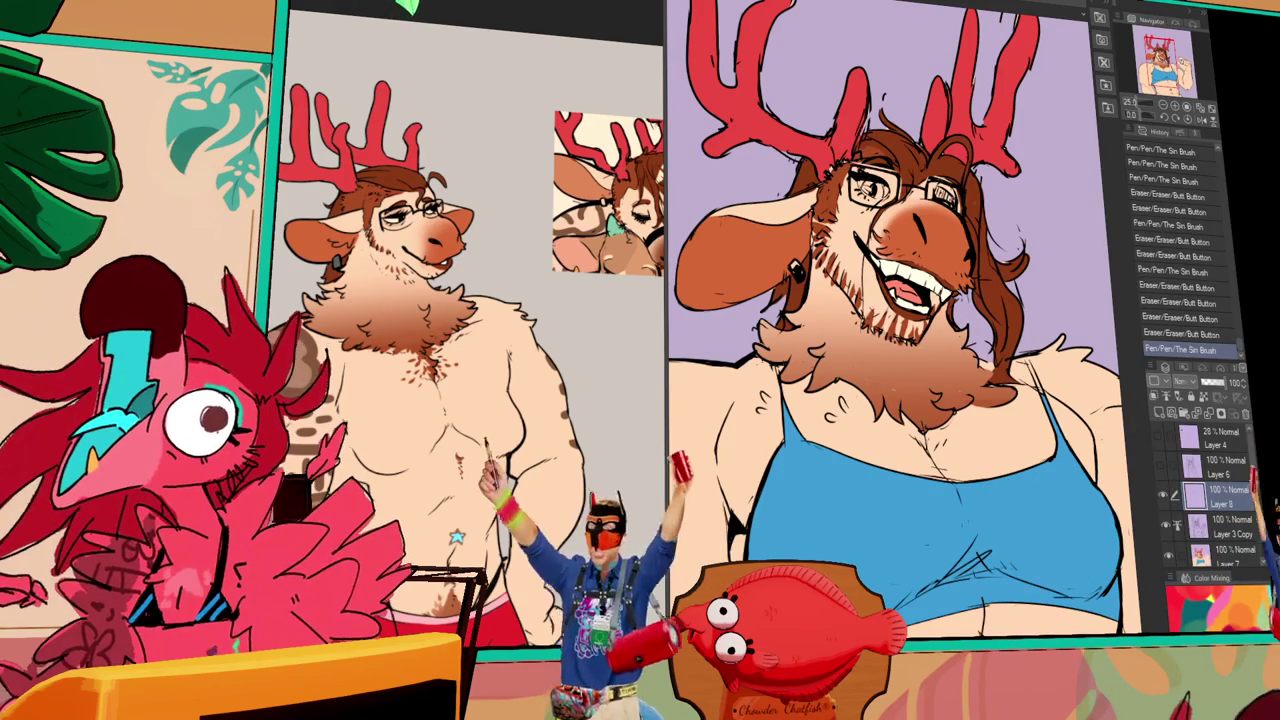
{"action": "left_click_drag", "start_coordinate": [900, 300], "coordinate": [905, 332]}
{"action": "left_click_drag", "start_coordinate": [960, 196], "coordinate": [968, 202]}
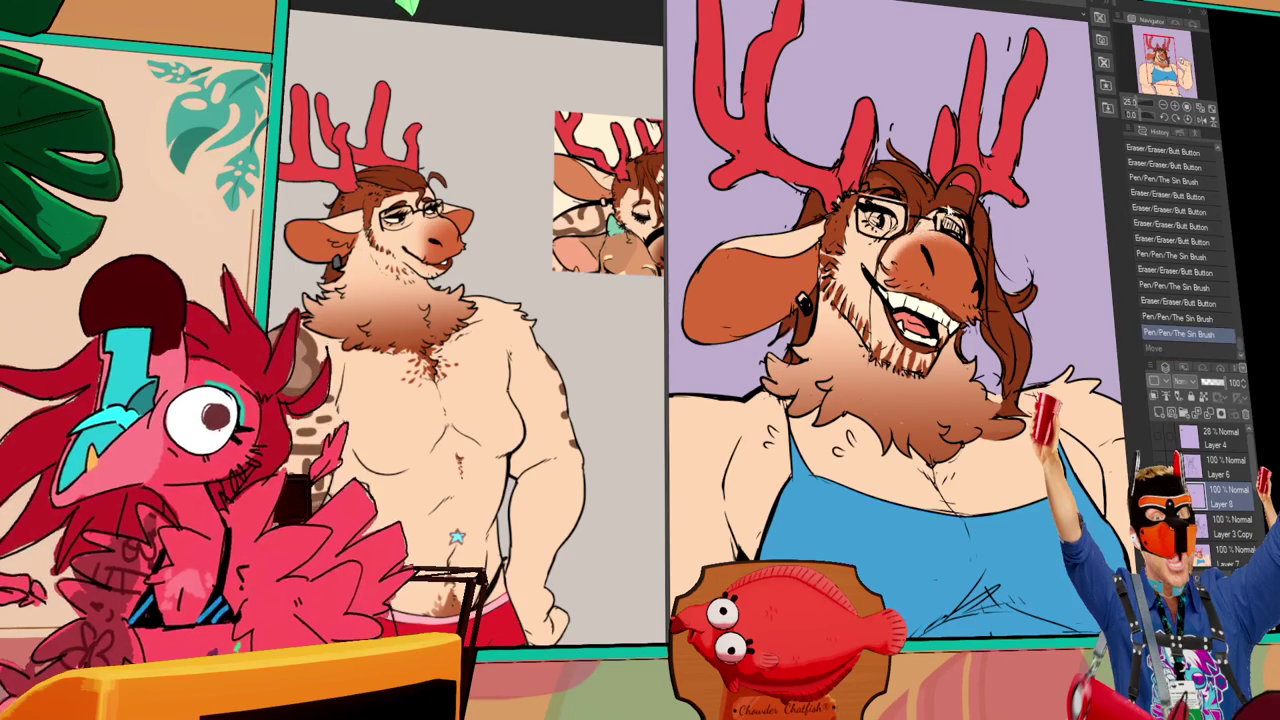
- Add a small line on the chest, undoing and redrawing it
{"action": "key", "text": "ctrl+z"}
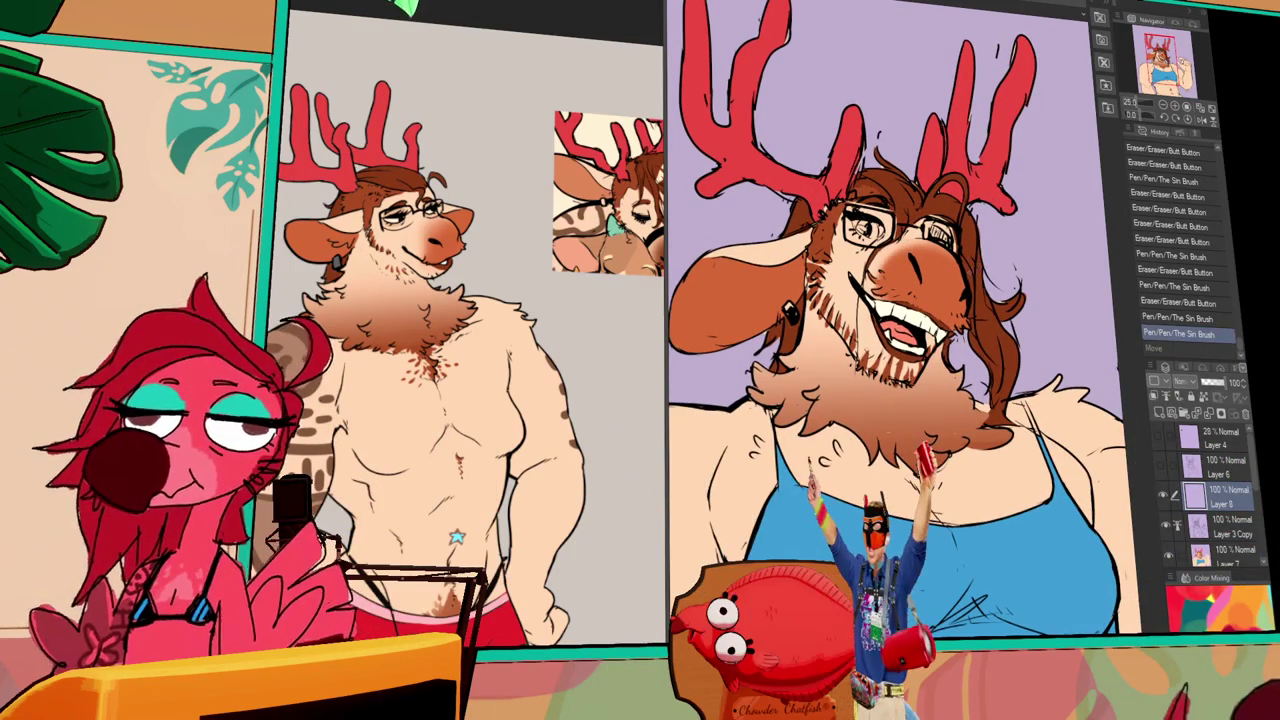
{"action": "left_click_drag", "start_coordinate": [915, 485], "coordinate": [935, 510]}
{"action": "key", "text": "ctrl+z"}
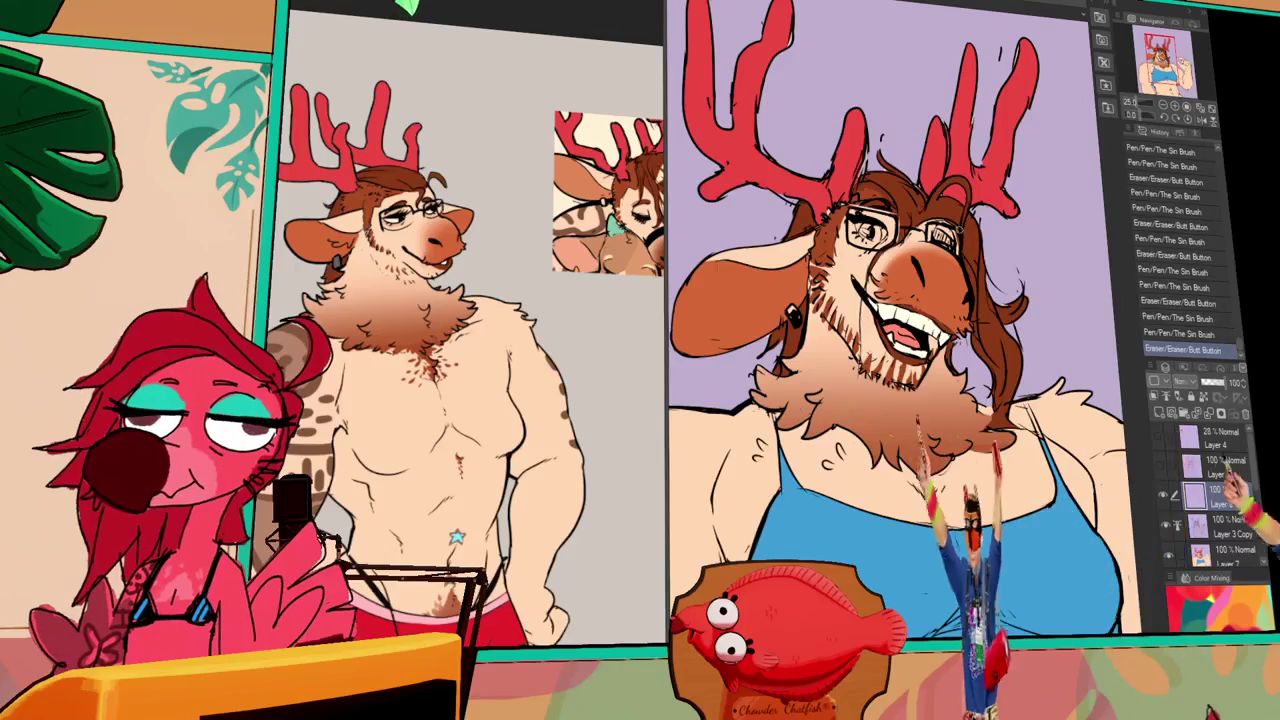
{"action": "left_click_drag", "start_coordinate": [915, 490], "coordinate": [930, 505]}
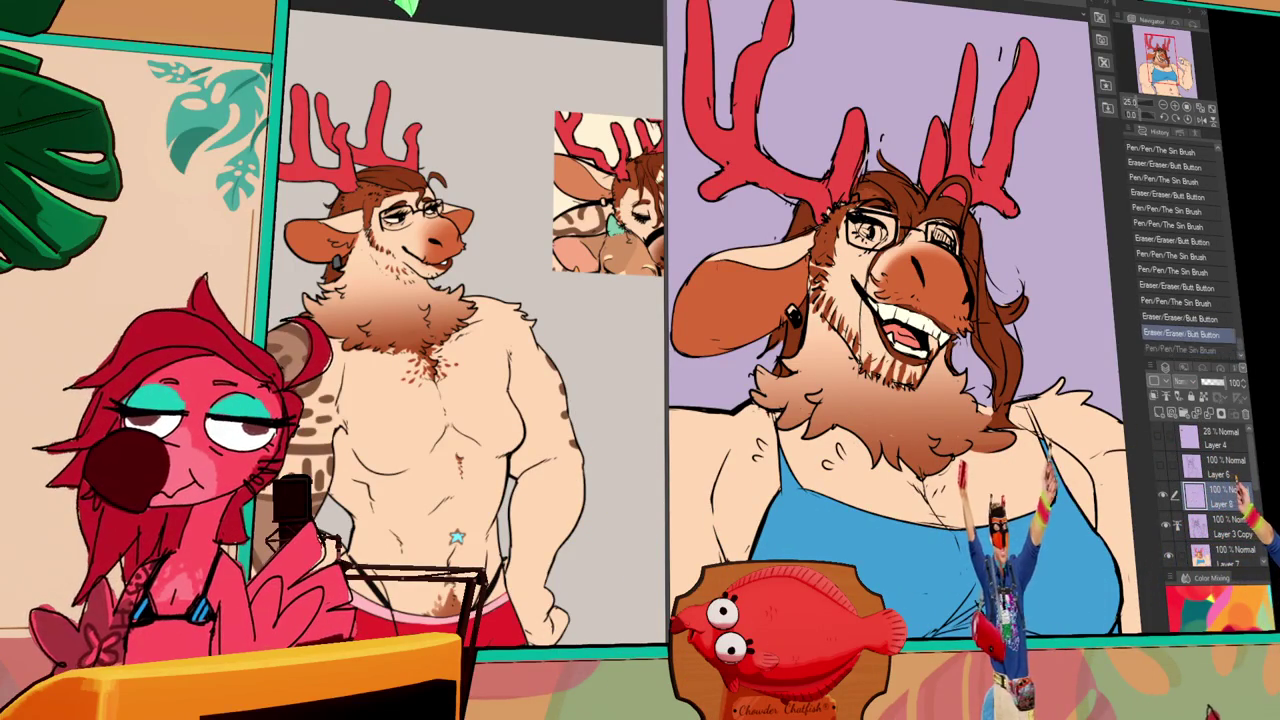
- Undo and redo recent strokes to settle the glasses and chest linework
{"action": "key", "text": "ctrl+z"}
{"action": "key", "text": "ctrl+z"}
{"action": "key", "text": "ctrl+y"}
{"action": "key", "text": "ctrl+y"}
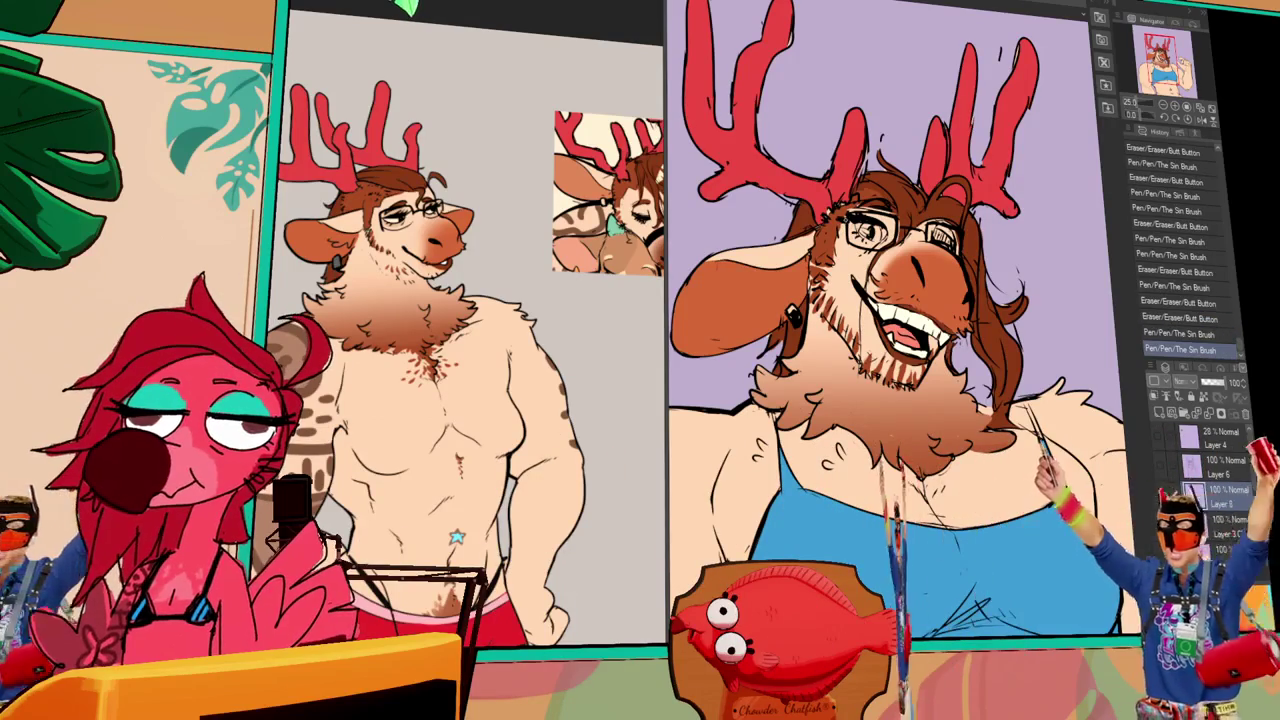
{"action": "key", "text": "ctrl+y"}
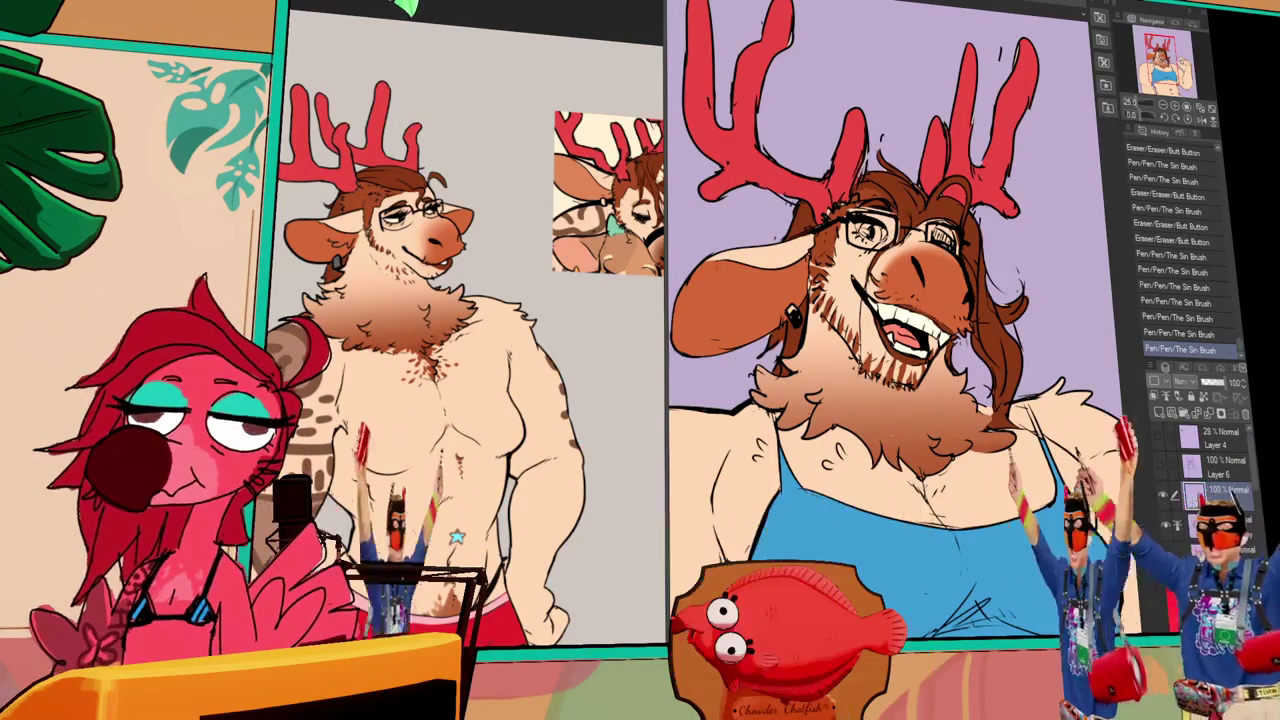
{"action": "key", "text": "ctrl+y"}
{"action": "key", "text": "ctrl+y"}
{"action": "key", "text": "ctrl+y"}
{"action": "key", "text": "ctrl+y"}
{"action": "key", "text": "ctrl+y"}
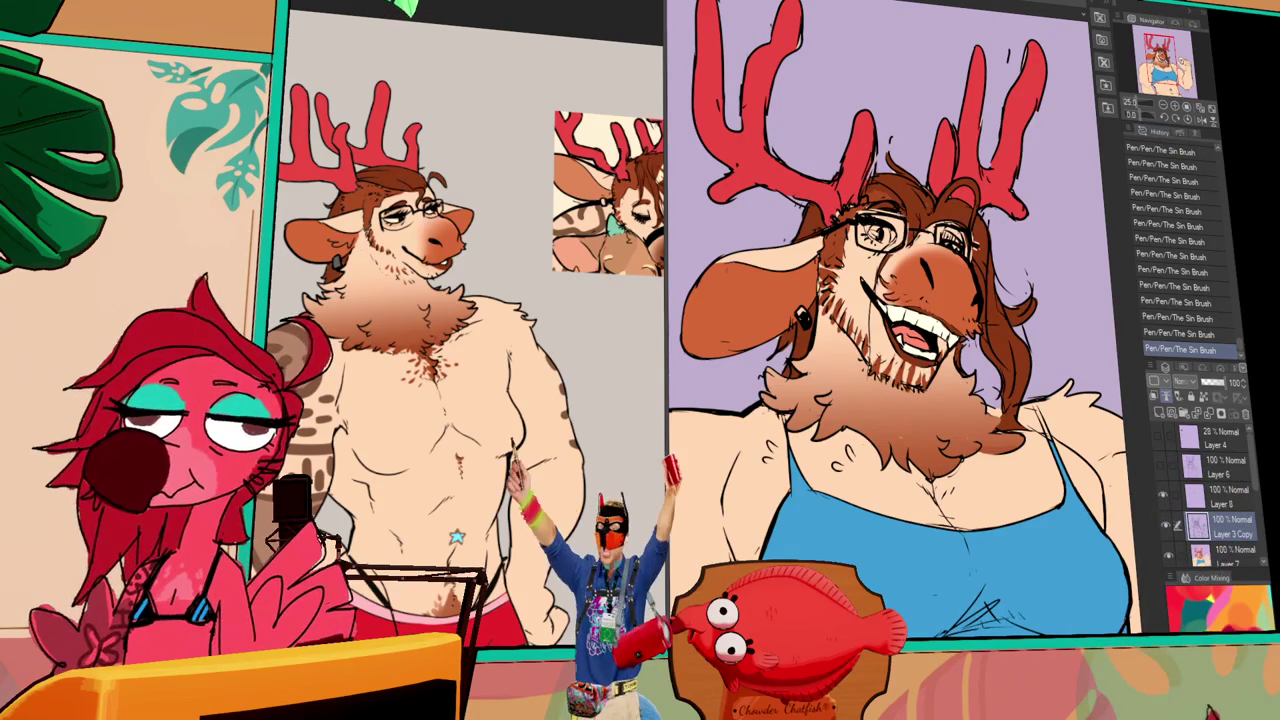
{"action": "key", "text": "ctrl+y"}
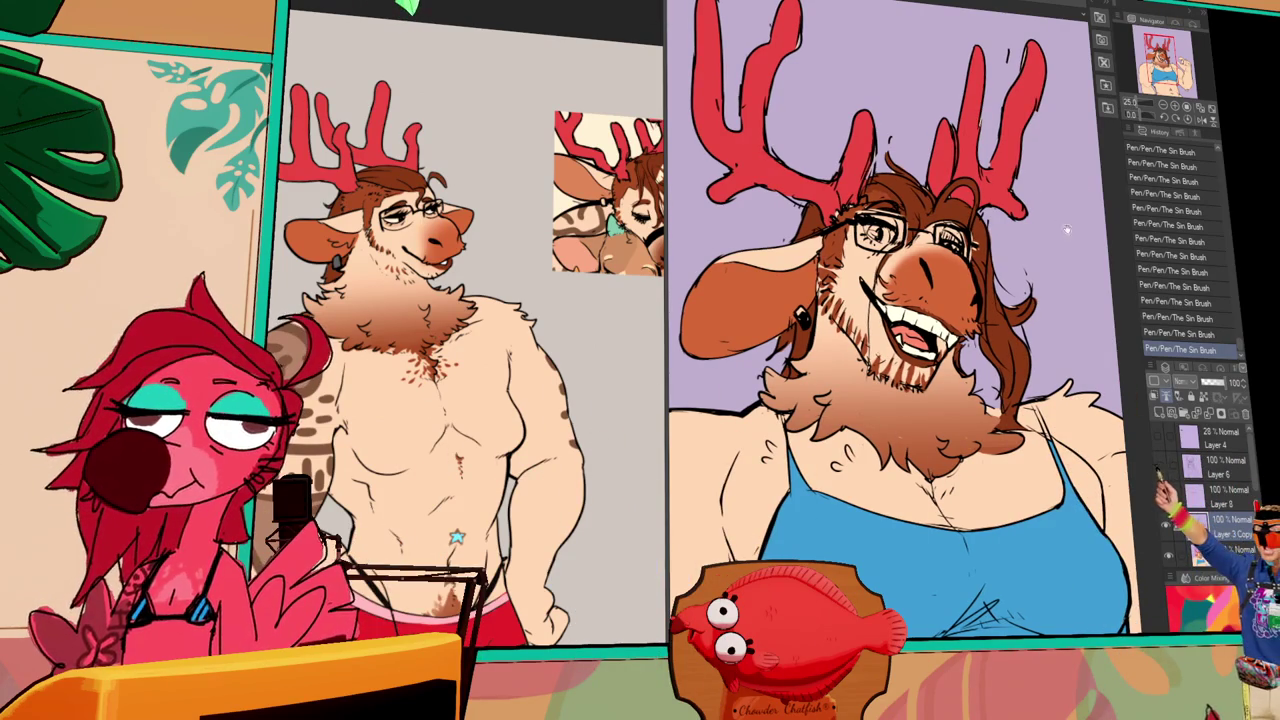
{"action": "left_click_drag", "start_coordinate": [1066, 227], "coordinate": [1031, 175]}
{"action": "left_click", "coordinate": [1203, 119]}
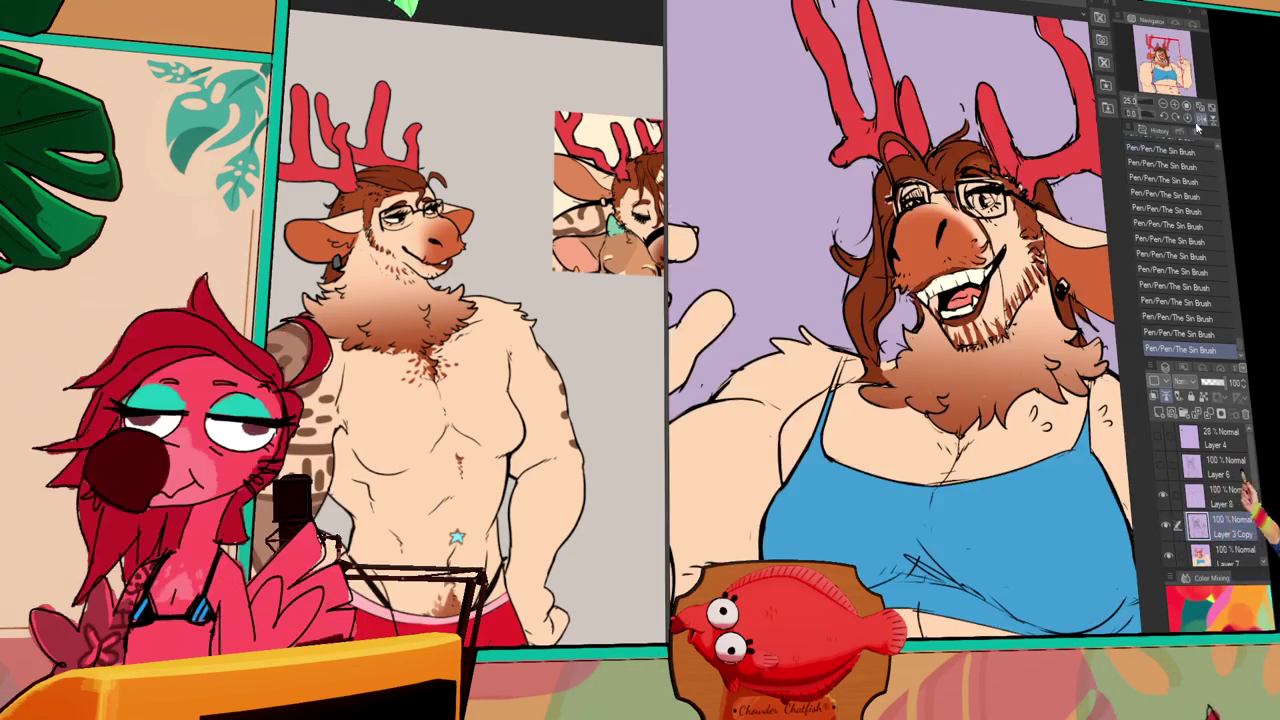
- Recenter the mirrored drawing and undo the last brush stroke
{"action": "left_click_drag", "start_coordinate": [968, 236], "coordinate": [950, 246]}
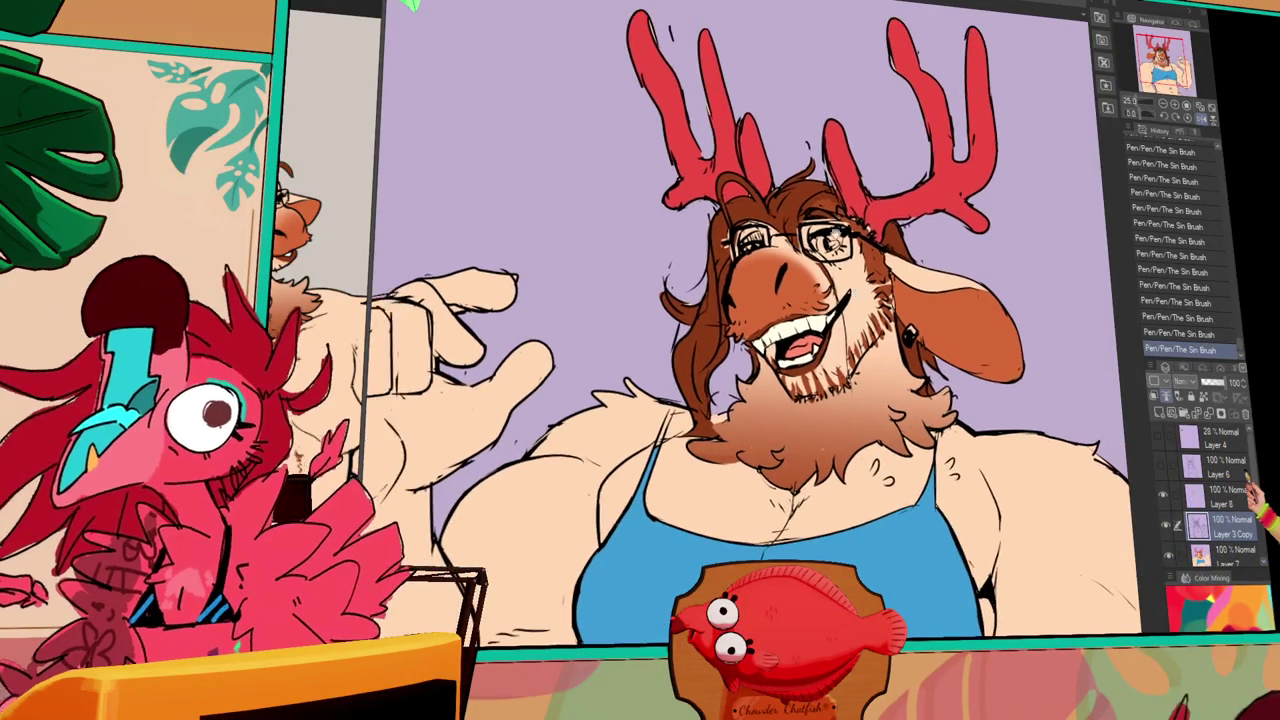
{"action": "key", "text": "ctrl+z"}
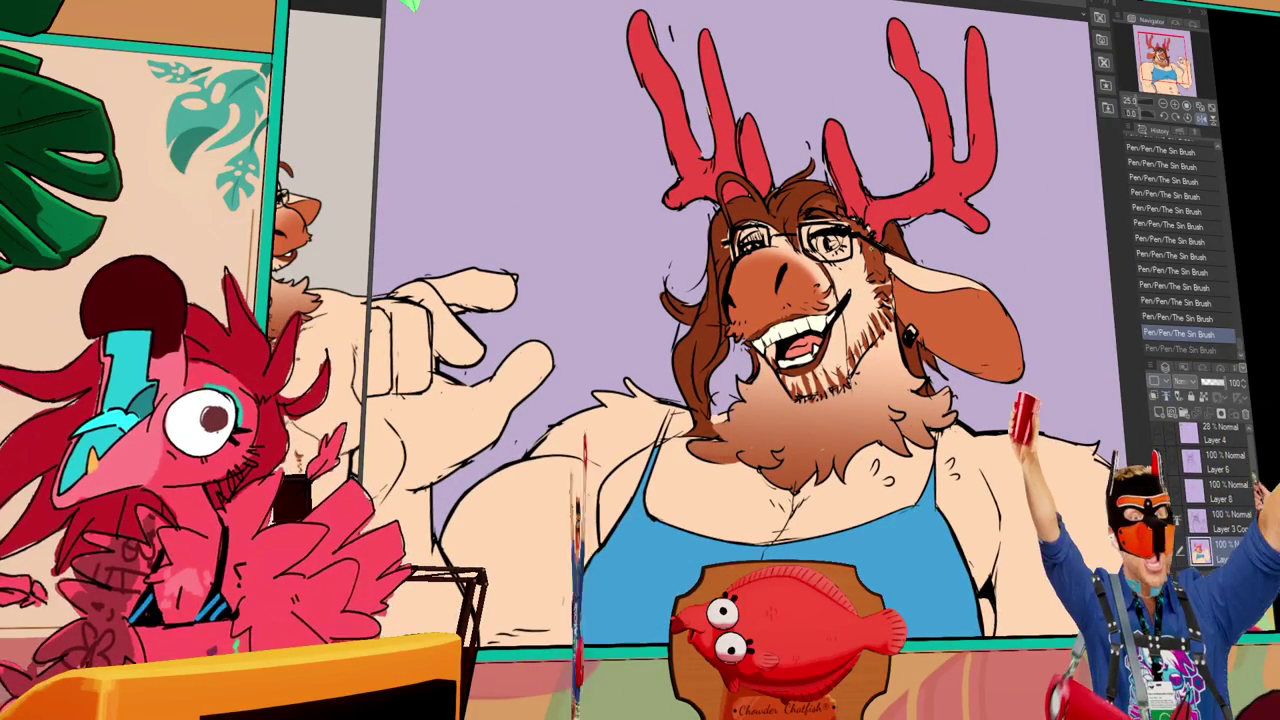
- Redo the undone strokes, then try a small curved fur stroke on the chest and undo it
{"action": "key", "text": "ctrl+y"}
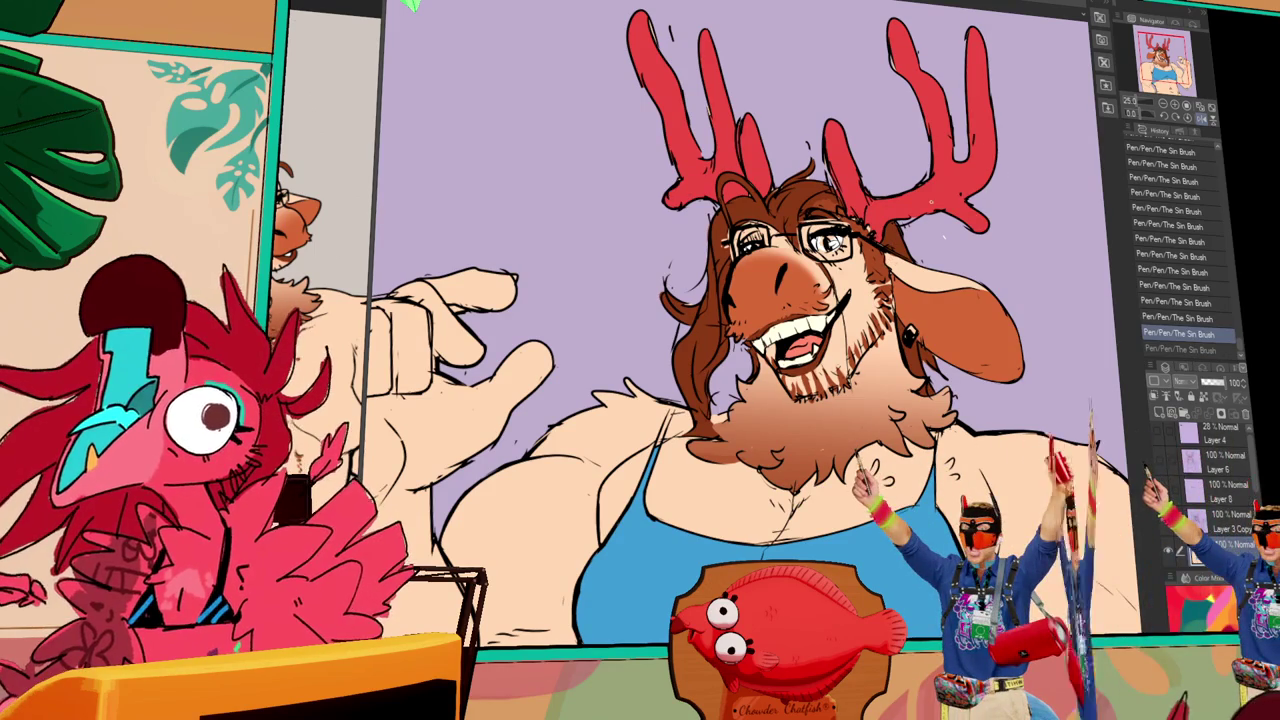
{"action": "key", "text": "ctrl+y"}
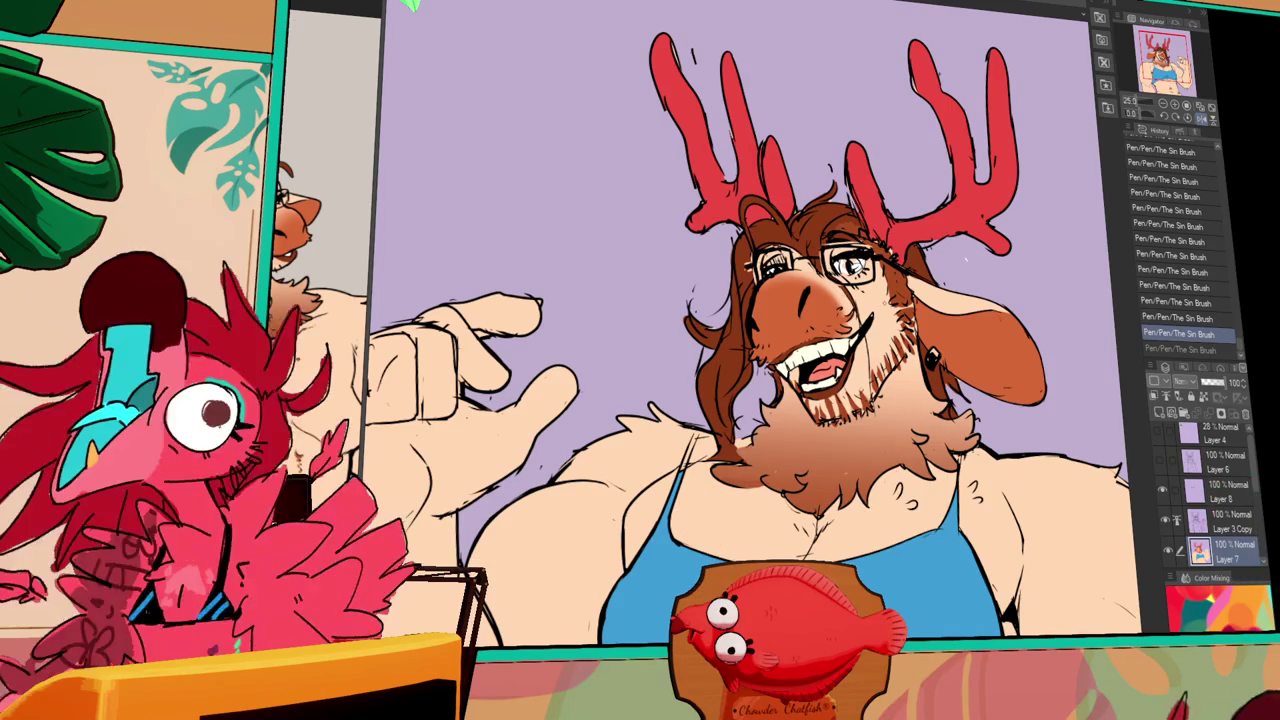
{"action": "scroll", "coordinate": [747, 324], "scroll_direction": "down", "scroll_amount": 3}
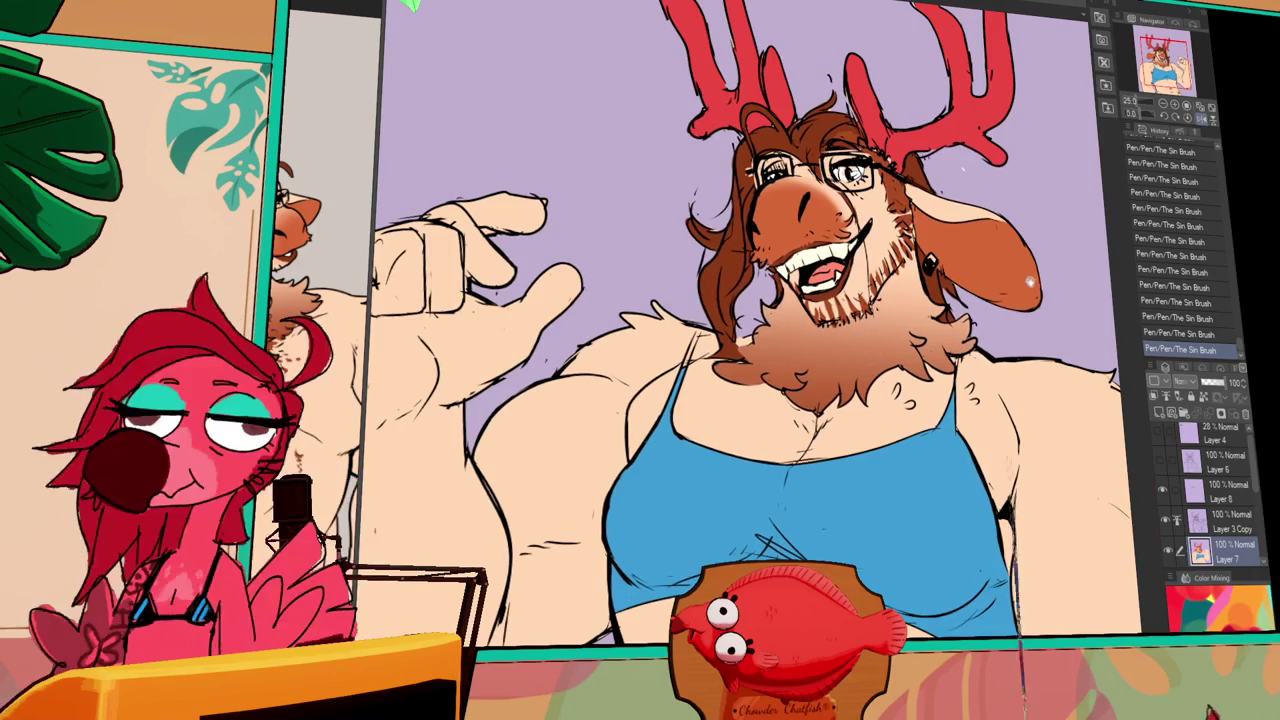
{"action": "scroll", "coordinate": [746, 324], "scroll_direction": "down", "scroll_amount": 1}
{"action": "scroll", "coordinate": [746, 324], "scroll_direction": "down", "scroll_amount": 1}
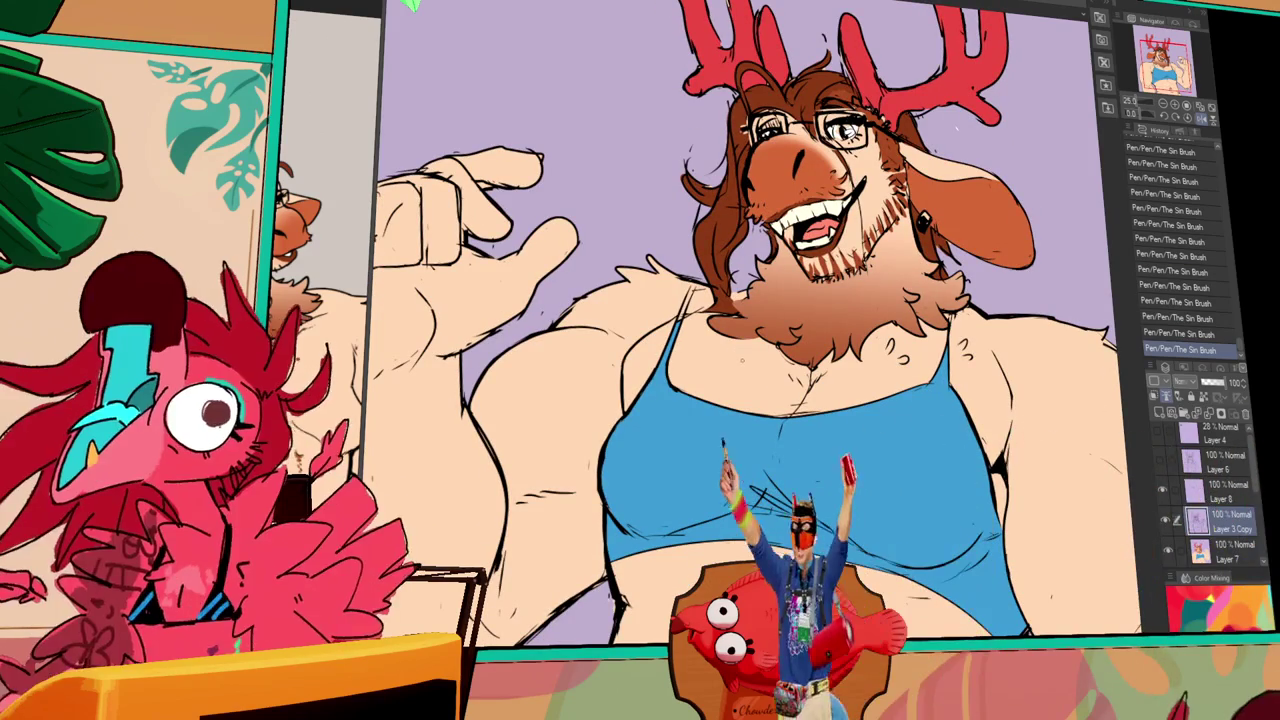
{"action": "left_click_drag", "start_coordinate": [716, 348], "coordinate": [736, 358]}
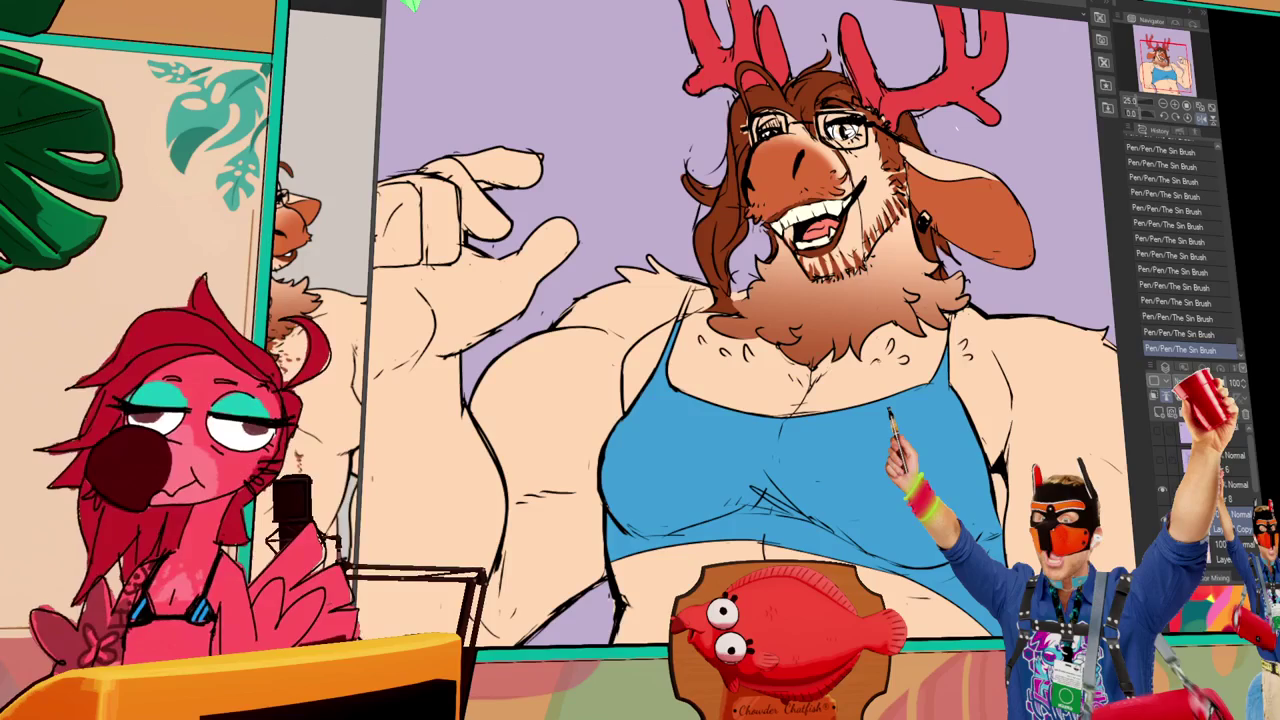
{"action": "key", "text": "ctrl+z"}
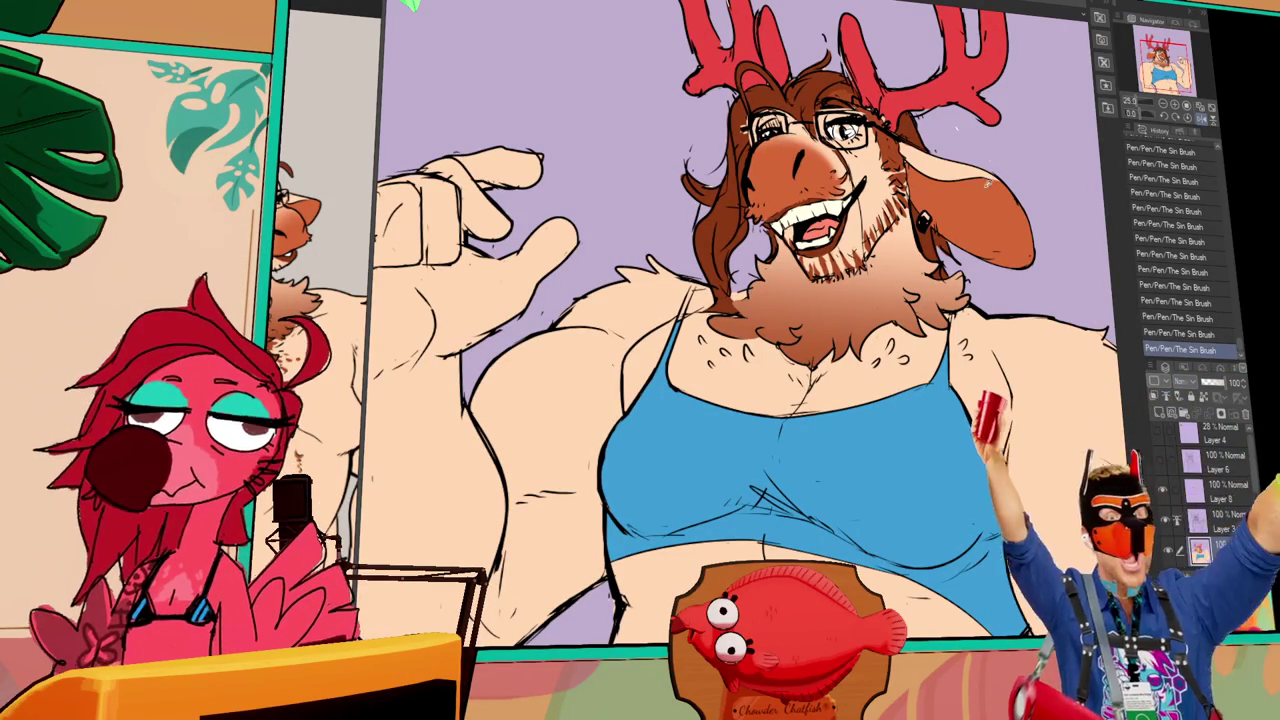
{"action": "scroll", "coordinate": [967, 240], "scroll_direction": "up", "scroll_amount": 1}
{"action": "scroll", "coordinate": [967, 240], "scroll_direction": "up", "scroll_amount": 3}
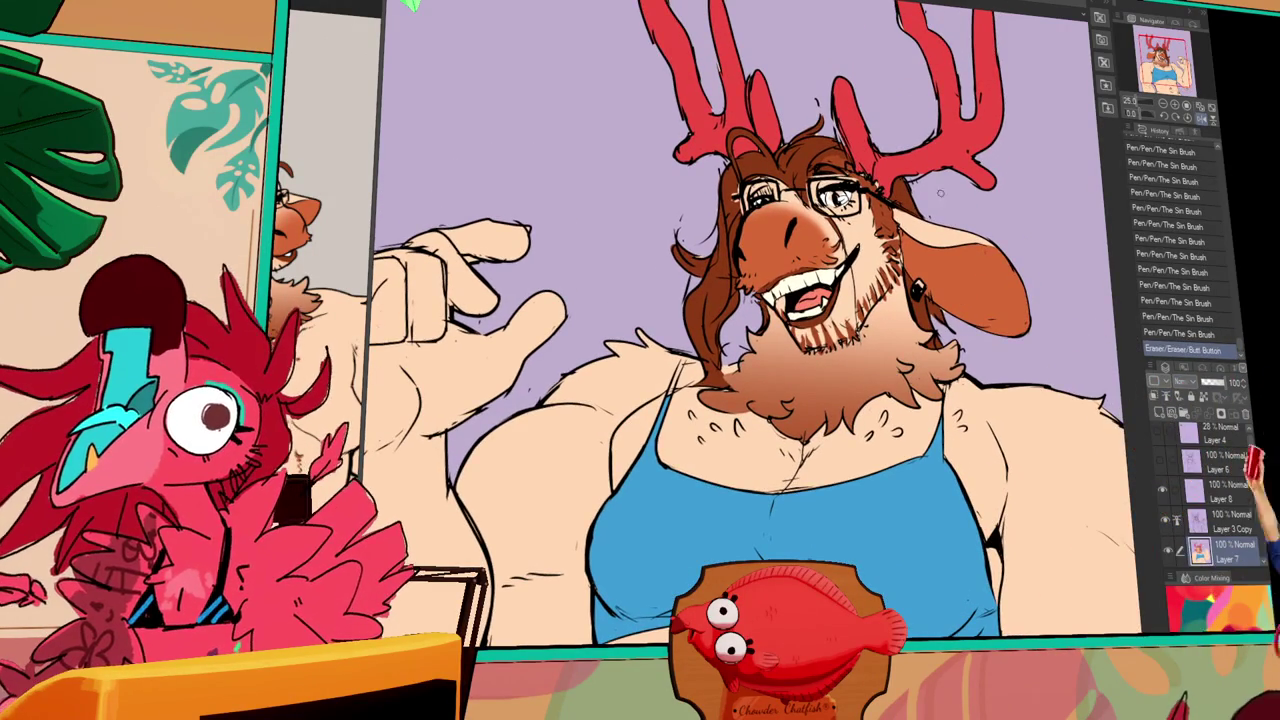
- Touch up the linework around the glasses with a few small pen strokes
{"action": "scroll", "coordinate": [944, 190], "scroll_direction": "up", "scroll_amount": 1}
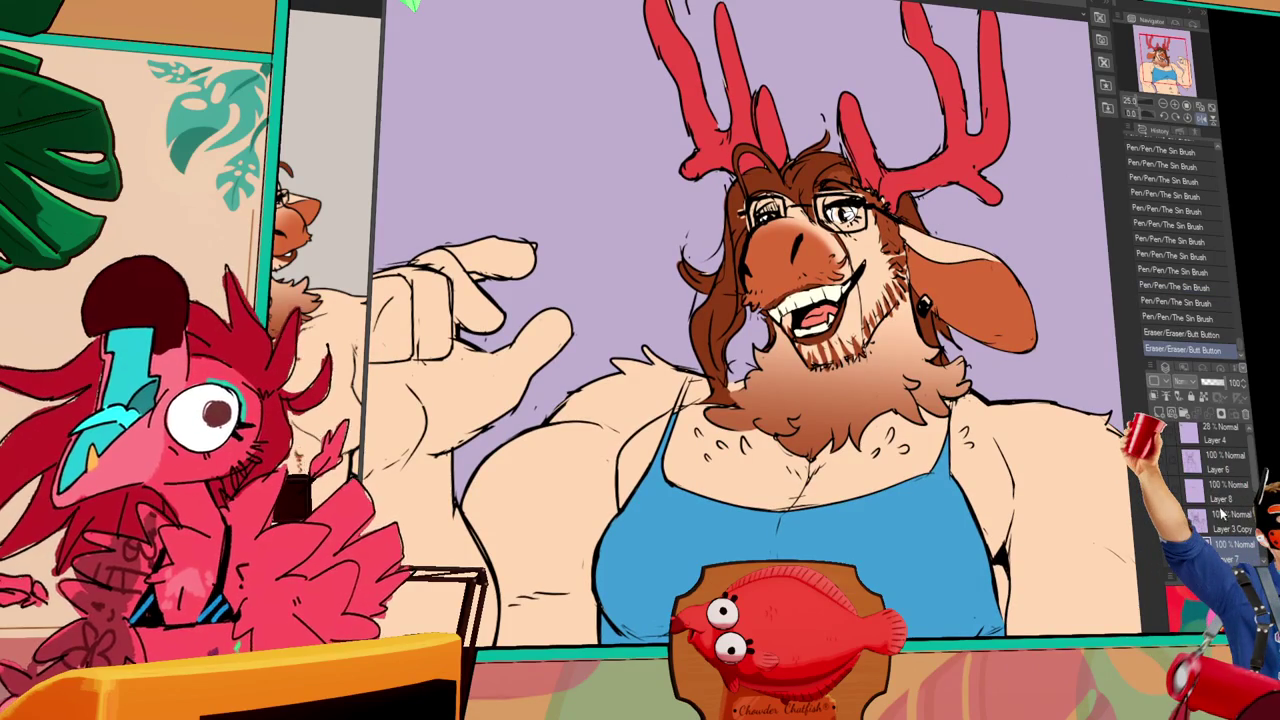
{"action": "mouse_move", "coordinate": [916, 200]}
{"action": "left_mouse_down"}
{"action": "mouse_move", "coordinate": [941, 171]}
{"action": "mouse_move", "coordinate": [930, 186]}
{"action": "left_mouse_up"}
{"action": "left_click_drag", "start_coordinate": [928, 190], "coordinate": [944, 182]}
{"action": "key", "text": "ctrl+z"}
{"action": "key", "text": "ctrl+z"}
{"action": "left_click_drag", "start_coordinate": [914, 194], "coordinate": [934, 186]}
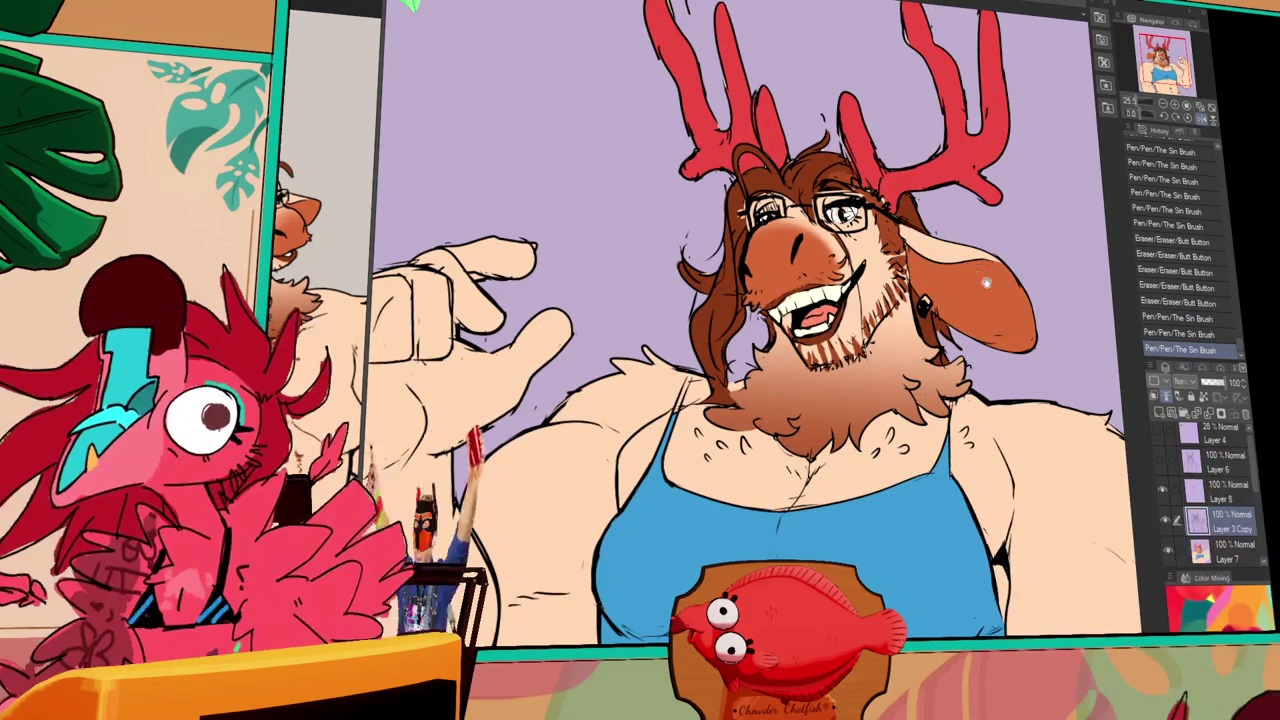
- Erase a stray mark lower on the drawing and ink a small replacement stroke there
{"action": "scroll", "coordinate": [982, 279], "scroll_direction": "down", "scroll_amount": 3}
{"action": "key", "text": "e"}
{"action": "left_click_drag", "start_coordinate": [966, 380], "coordinate": [970, 375]}
{"action": "scroll", "coordinate": [990, 360], "scroll_direction": "down", "scroll_amount": 2}
{"action": "scroll", "coordinate": [1010, 350], "scroll_direction": "up", "scroll_amount": 3}
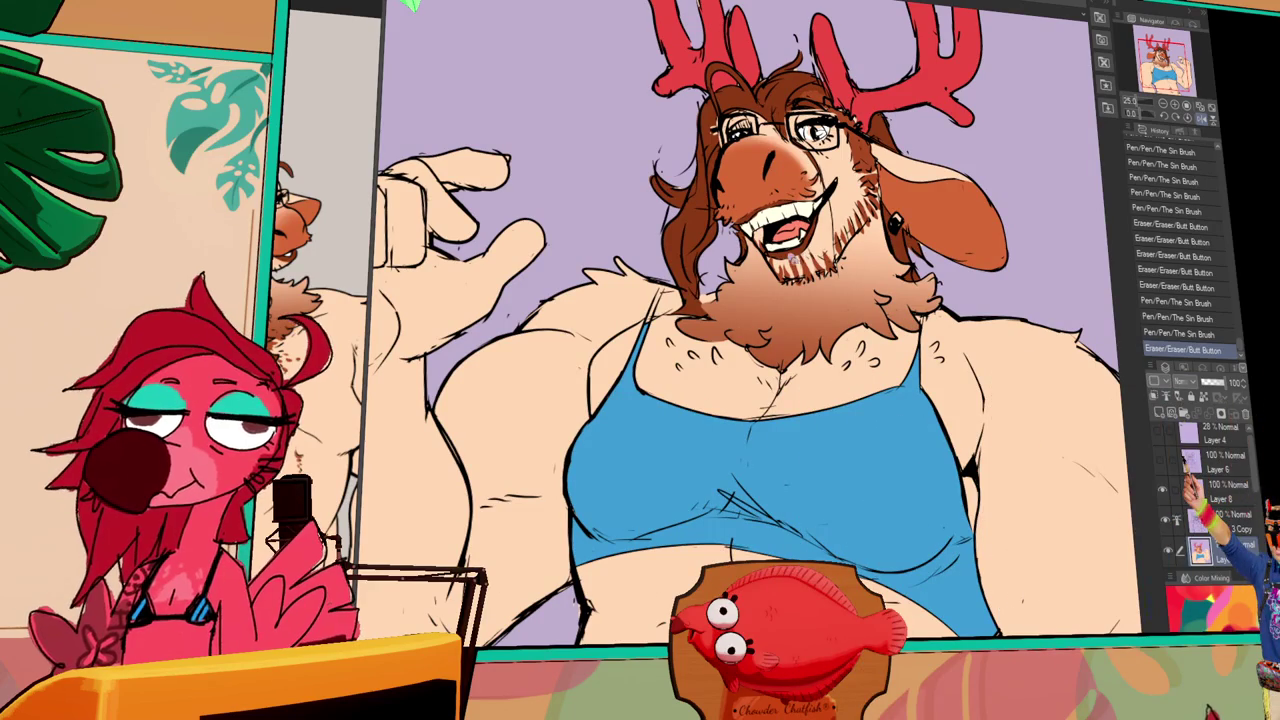
{"action": "left_click_drag", "start_coordinate": [966, 380], "coordinate": [972, 376]}
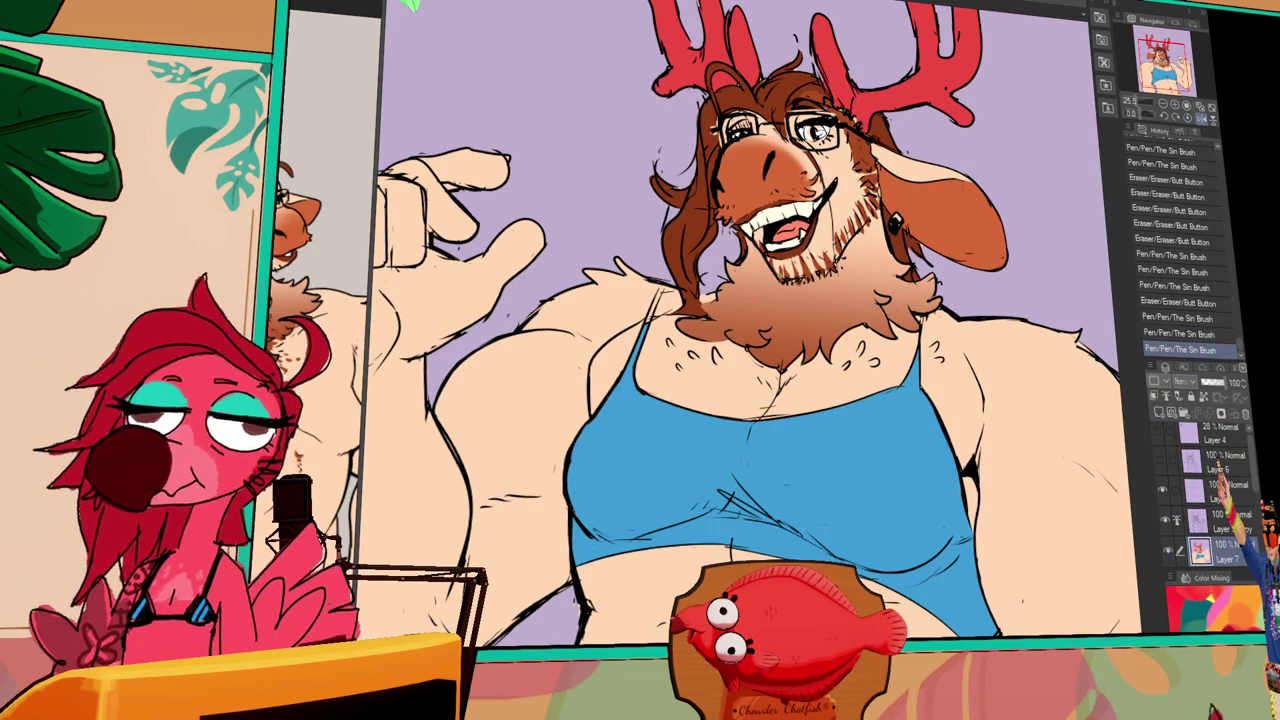
{"action": "left_click_drag", "start_coordinate": [966, 380], "coordinate": [972, 376]}
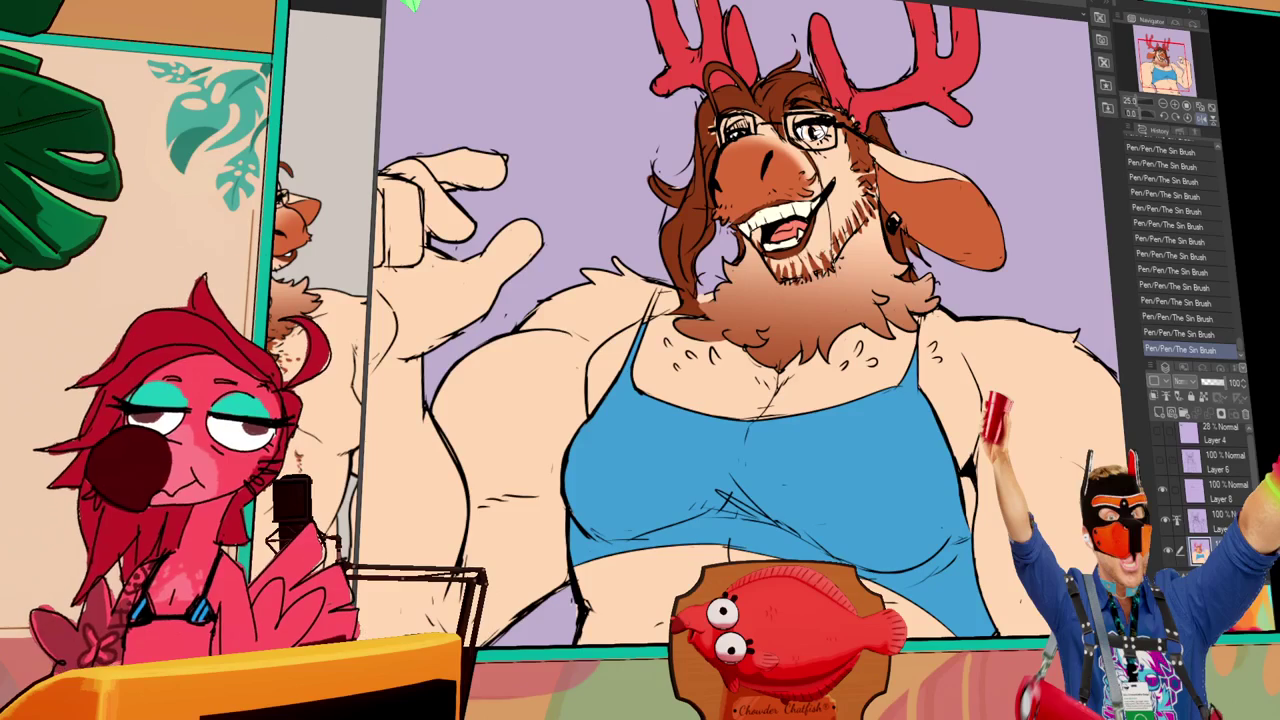
{"action": "key", "text": "ctrl+y"}
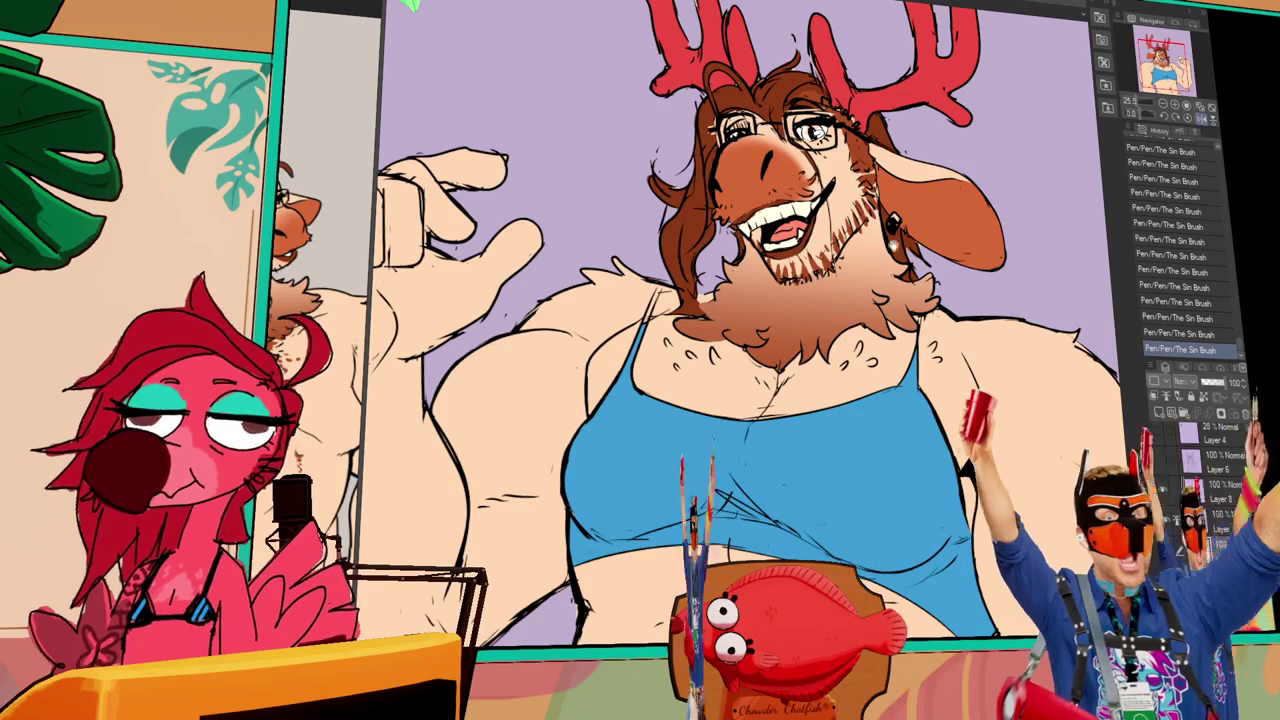
{"action": "scroll", "coordinate": [778, 360], "scroll_direction": "down", "scroll_amount": 1}
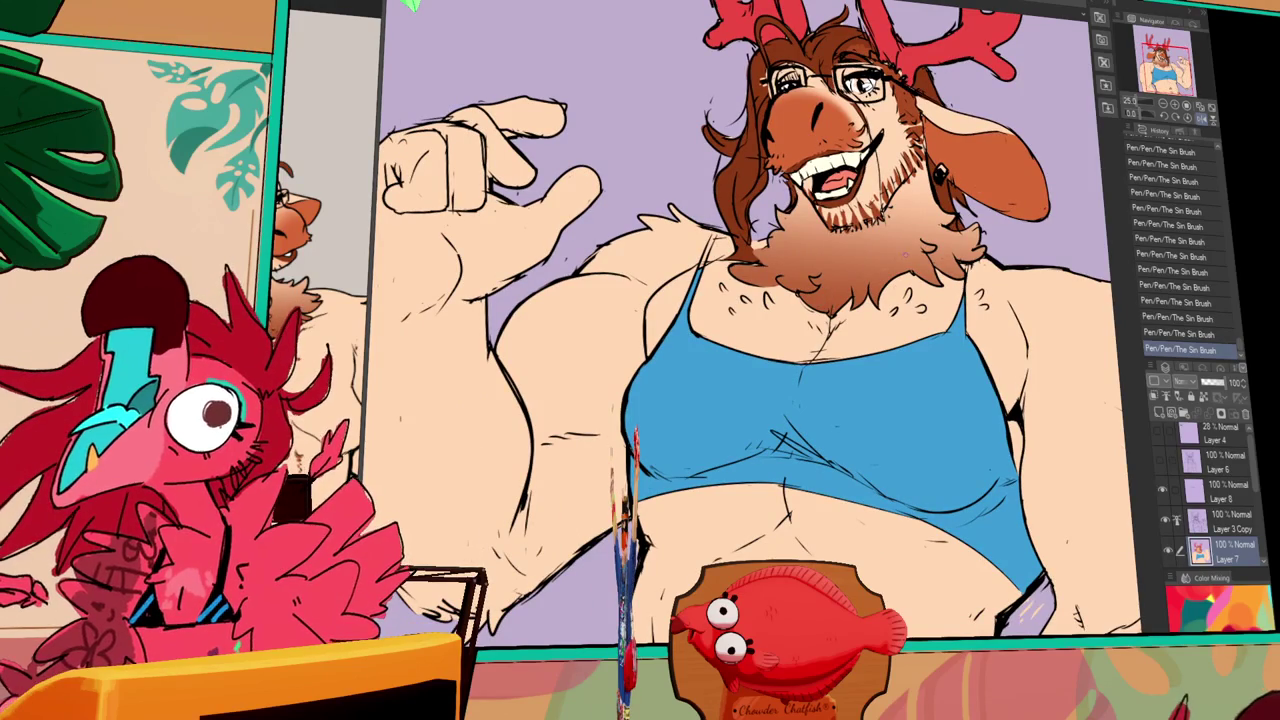
- Dot freckles across the chest, remove a stray stroke, and bring the raised arm into view
{"action": "left_click_drag", "start_coordinate": [892, 308], "coordinate": [899, 314]}
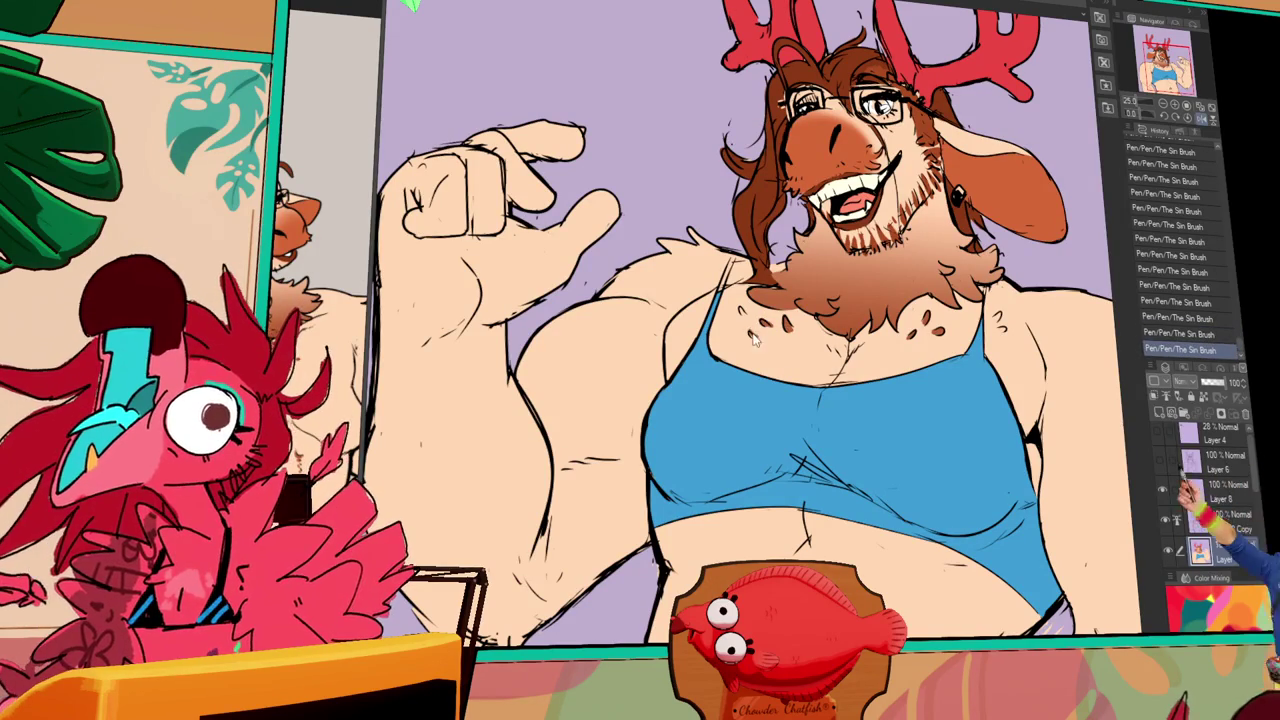
{"action": "key", "text": "ctrl+z"}
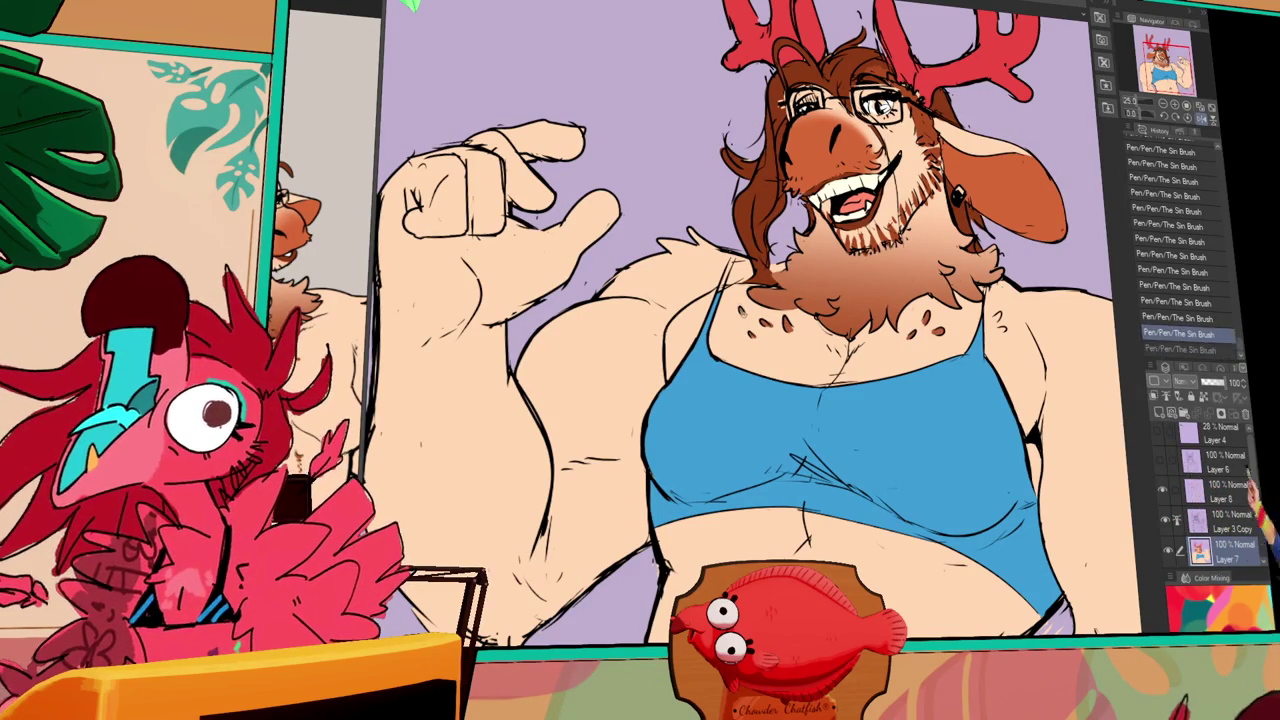
{"action": "scroll", "coordinate": [887, 303], "scroll_direction": "down", "scroll_amount": 2}
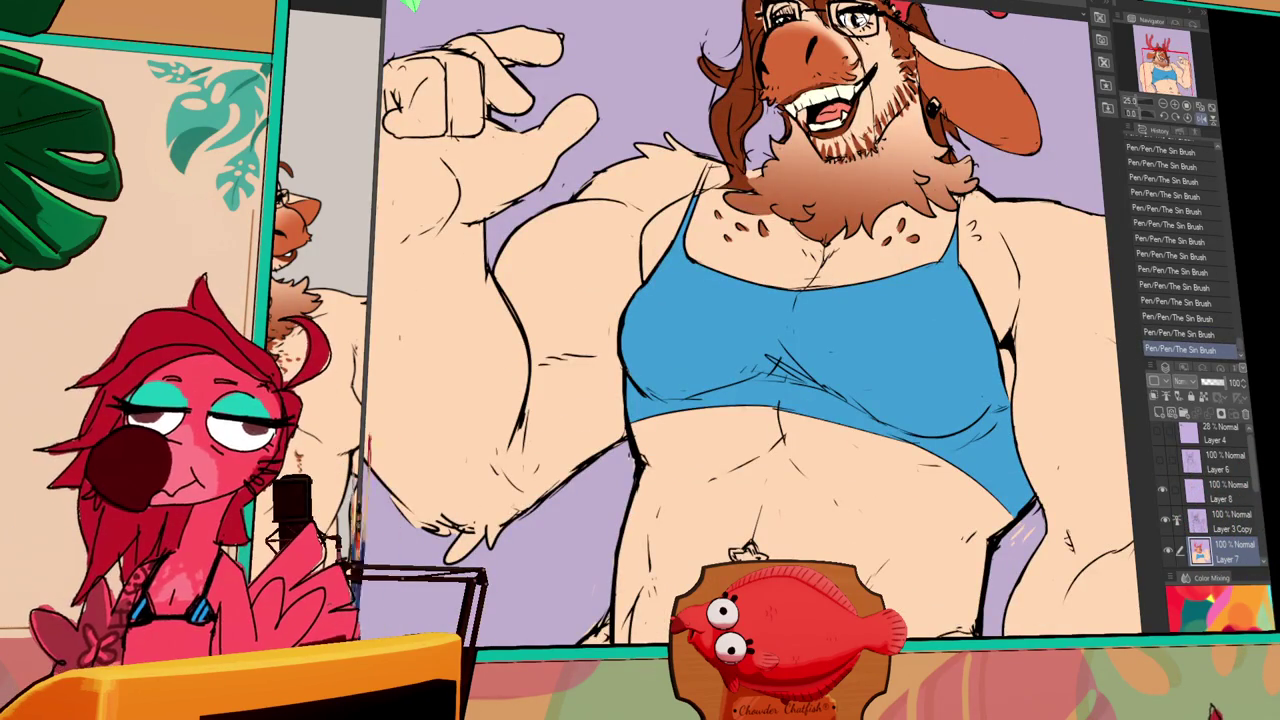
{"action": "left_click_drag", "start_coordinate": [774, 485], "coordinate": [782, 475]}
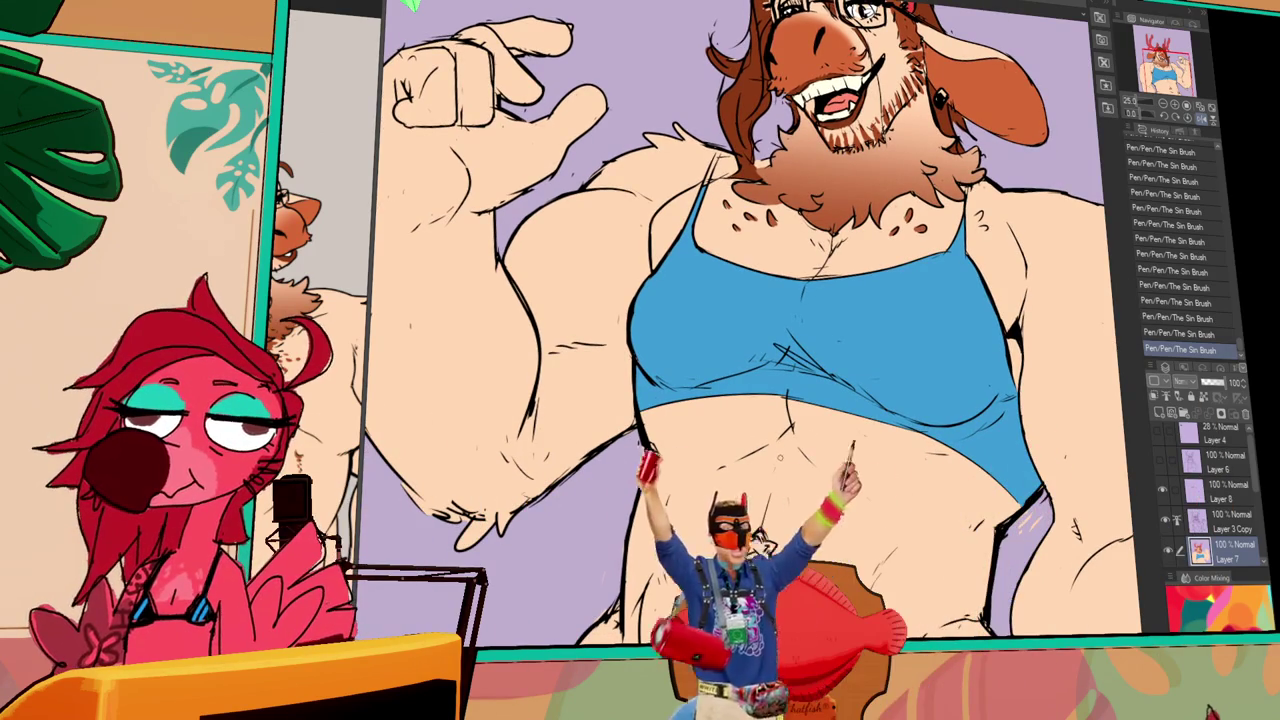
{"action": "left_click_drag", "start_coordinate": [844, 434], "coordinate": [1031, 378]}
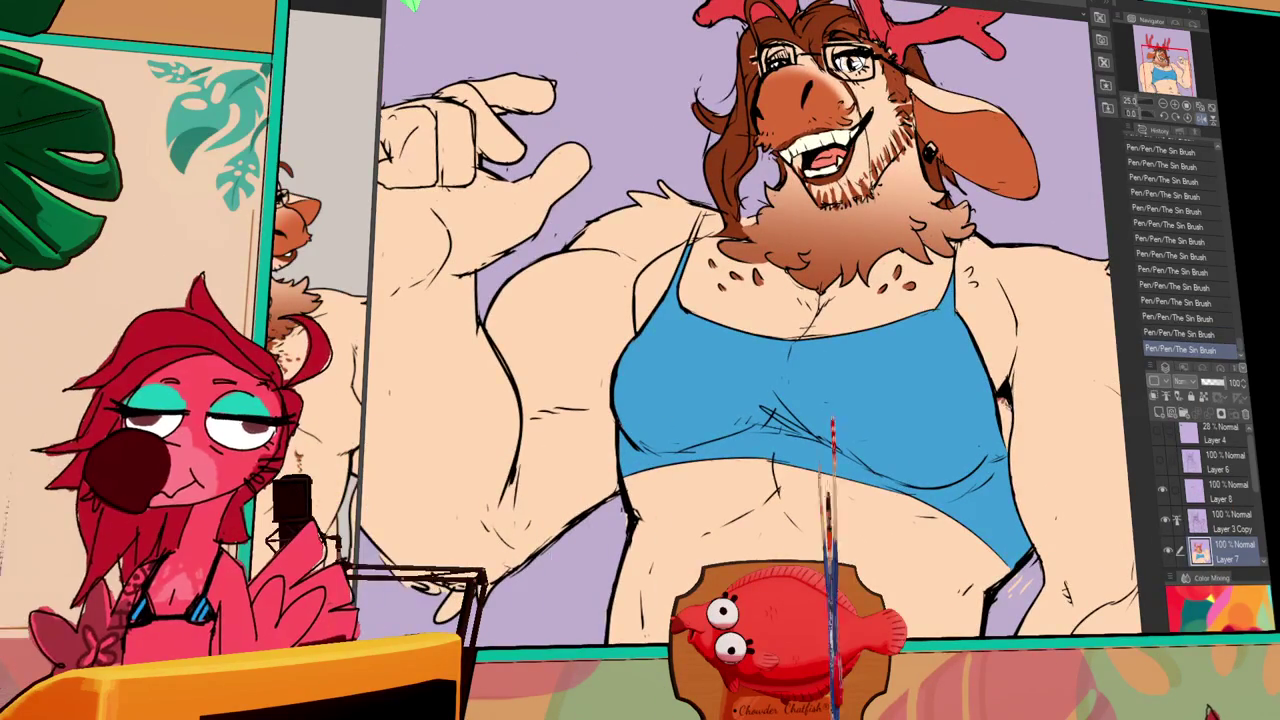
{"action": "left_click_drag", "start_coordinate": [935, 337], "coordinate": [1035, 372]}
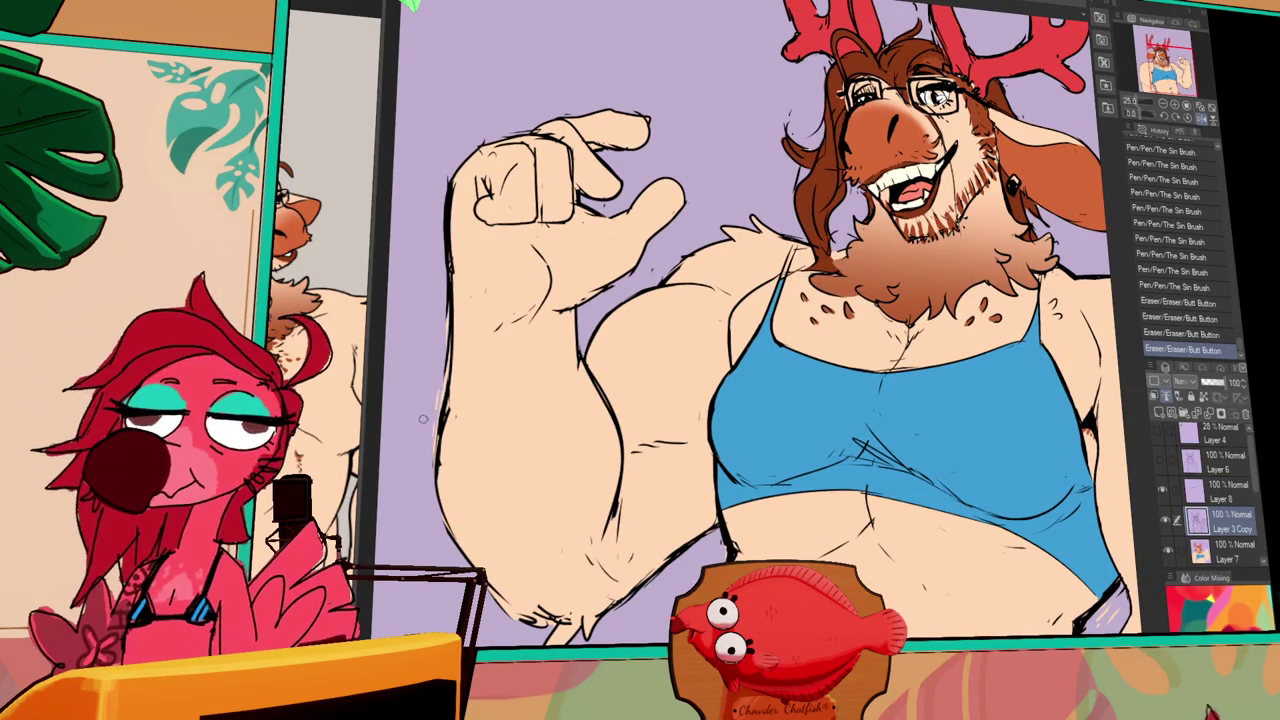
- Erase the line near the fist and redraw the raised arm's left outline
{"action": "left_click_drag", "start_coordinate": [448, 190], "coordinate": [452, 290]}
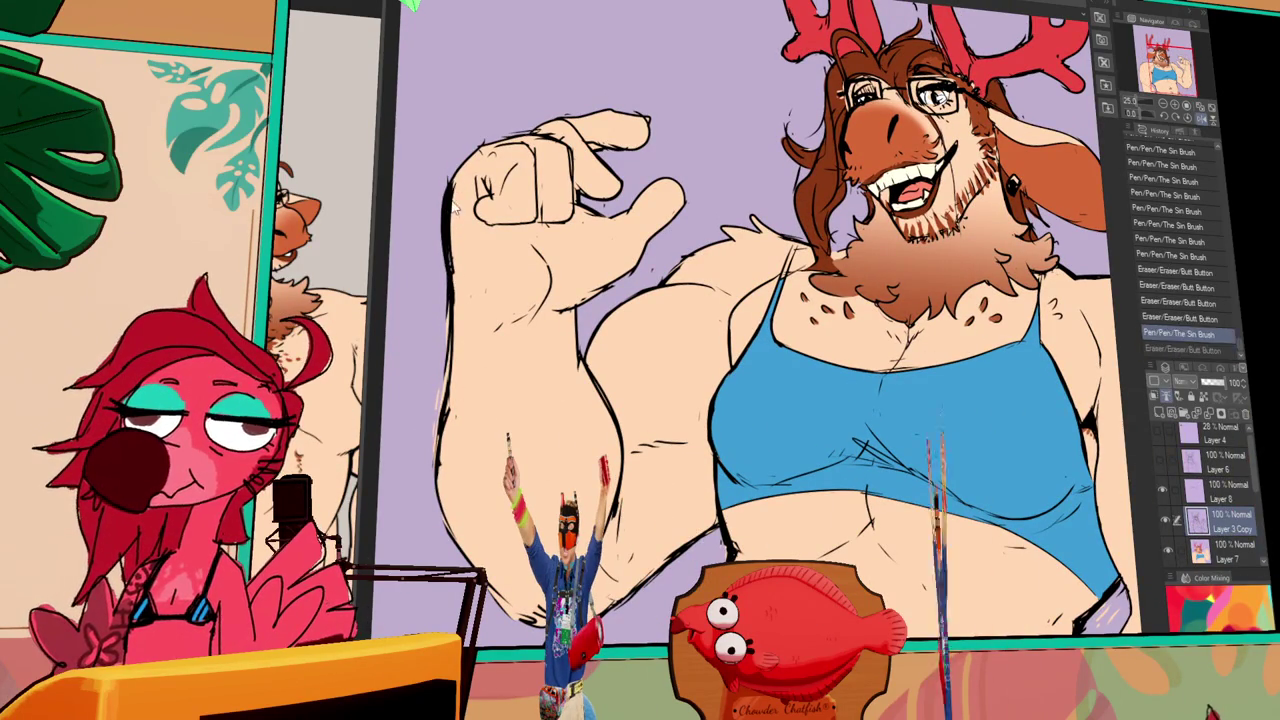
{"action": "key", "text": "p"}
{"action": "left_click_drag", "start_coordinate": [448, 200], "coordinate": [450, 320]}
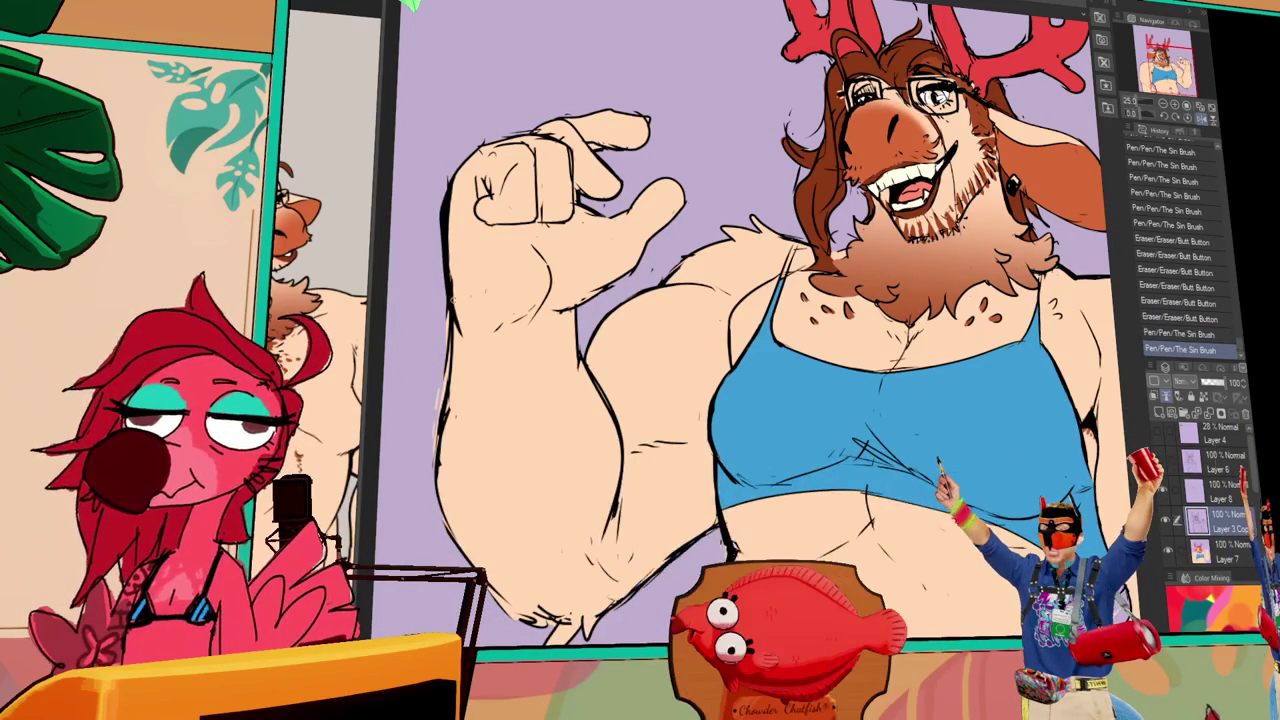
{"action": "left_click_drag", "start_coordinate": [446, 400], "coordinate": [440, 460]}
{"action": "left_click_drag", "start_coordinate": [448, 324], "coordinate": [446, 406]}
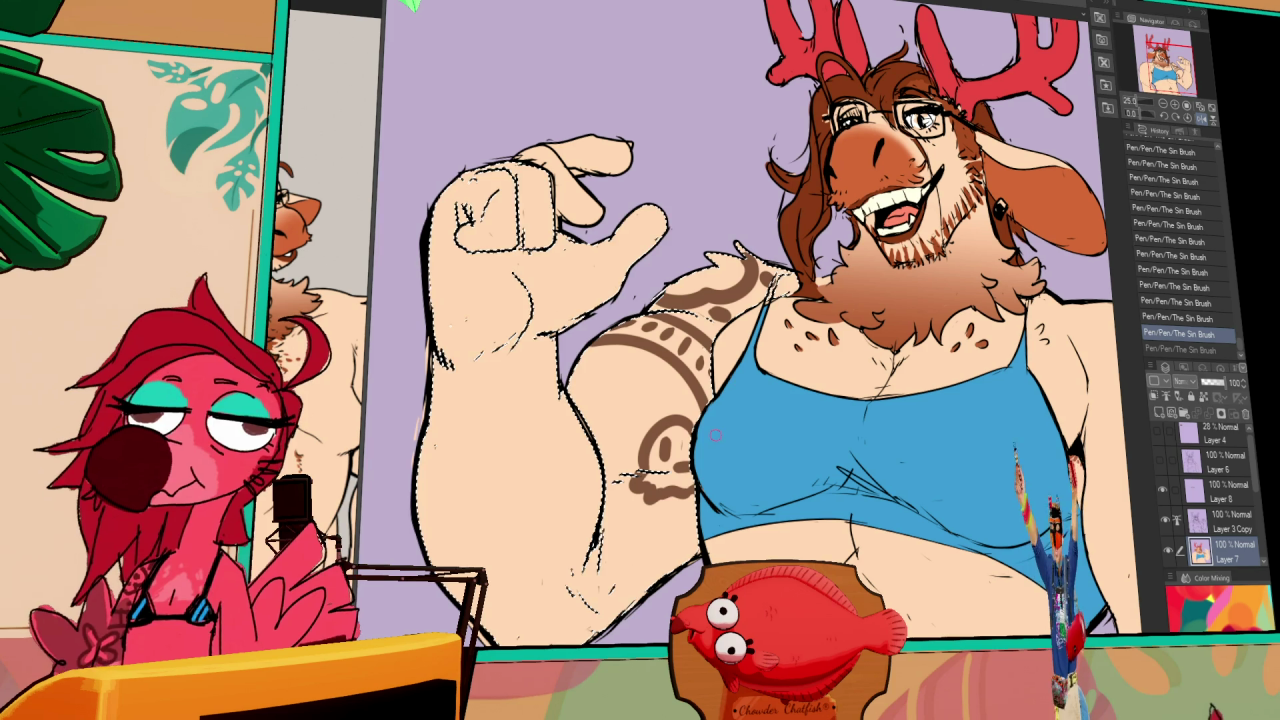
- Deselect, remove the earlier swirl, and draw brown tattoo arcs down the arm
{"action": "key", "text": "ctrl+d"}
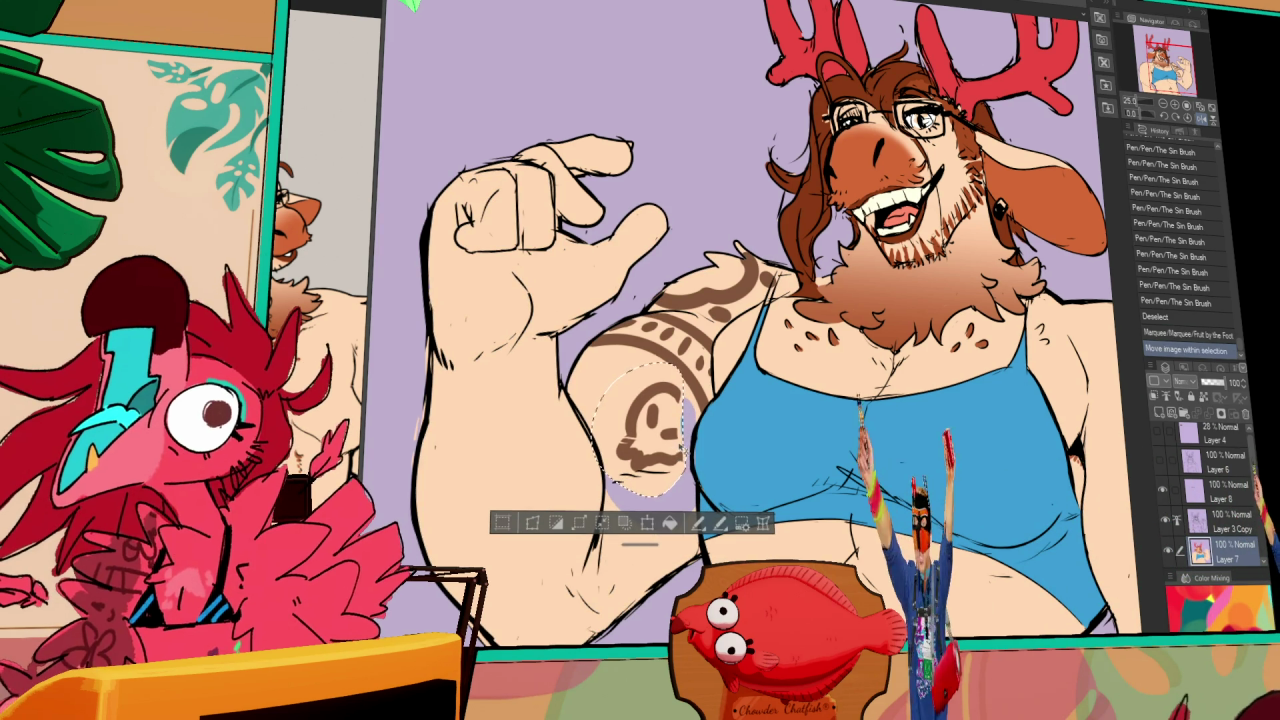
{"action": "key", "text": "ctrl+z"}
{"action": "key", "text": "ctrl+z"}
{"action": "key", "text": "ctrl+z"}
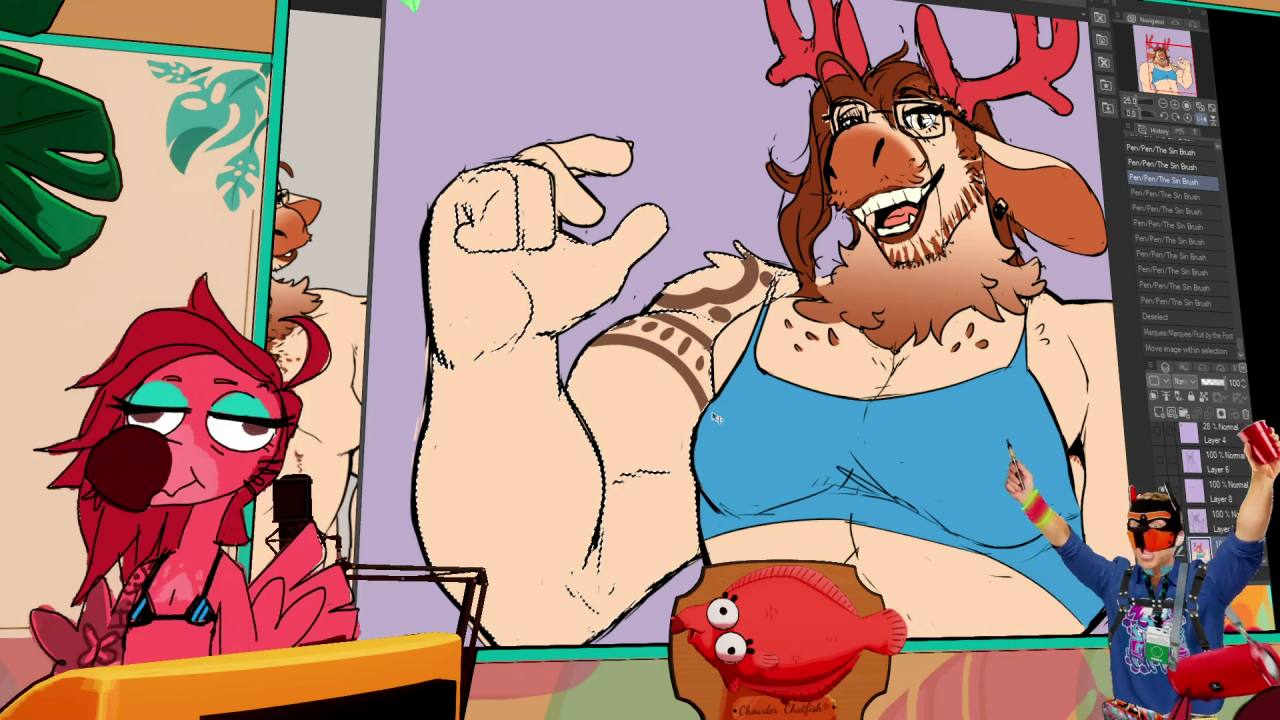
{"action": "left_click_drag", "start_coordinate": [672, 398], "coordinate": [624, 444]}
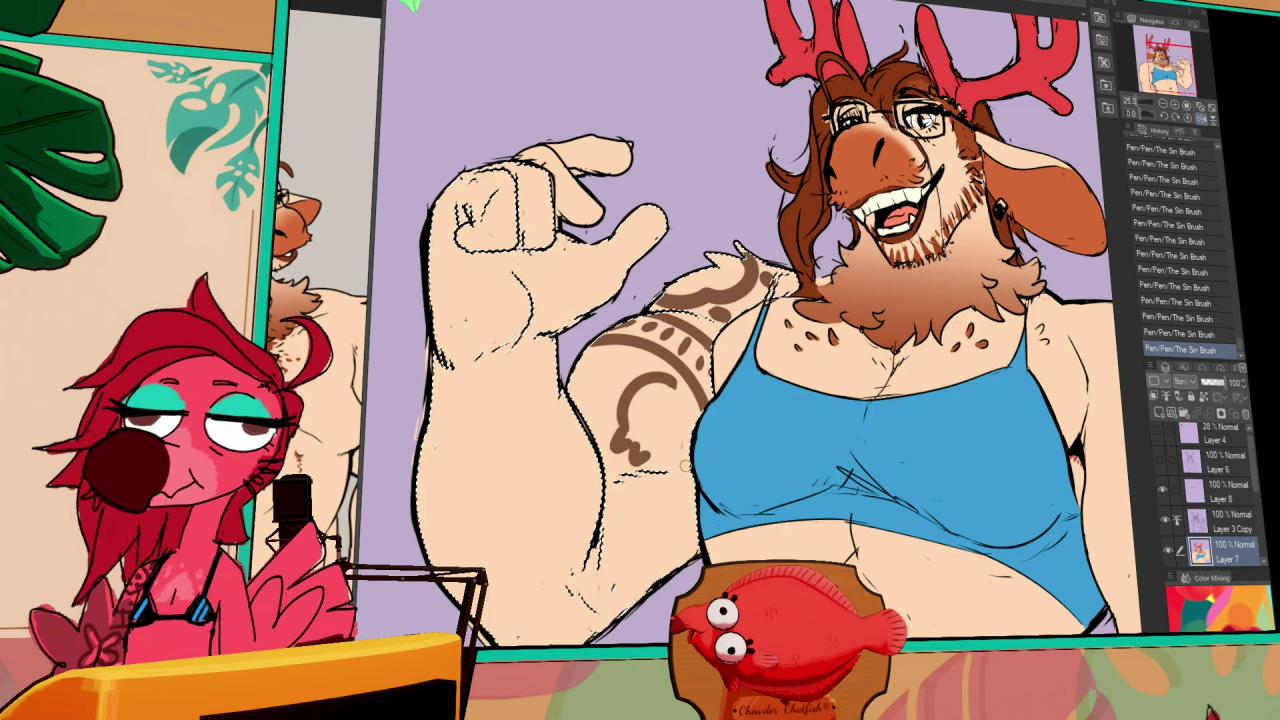
{"action": "left_click_drag", "start_coordinate": [684, 480], "coordinate": [646, 524]}
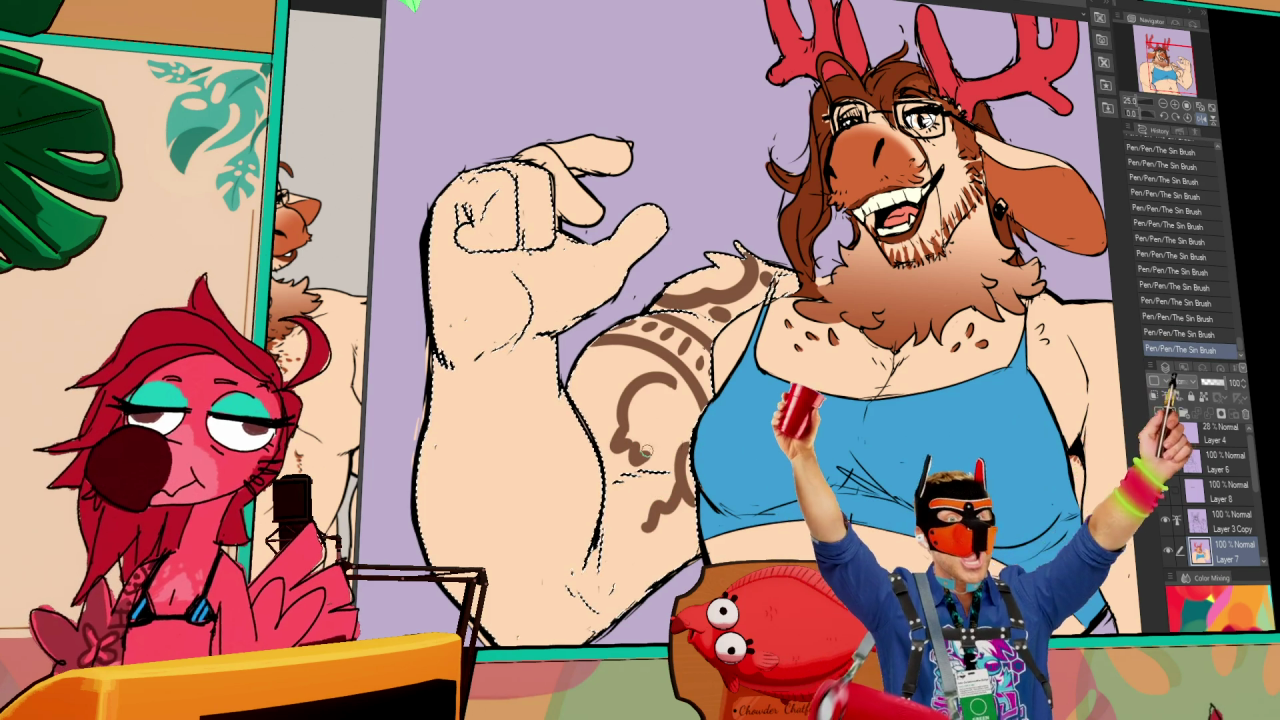
{"action": "key", "text": "ctrl+z"}
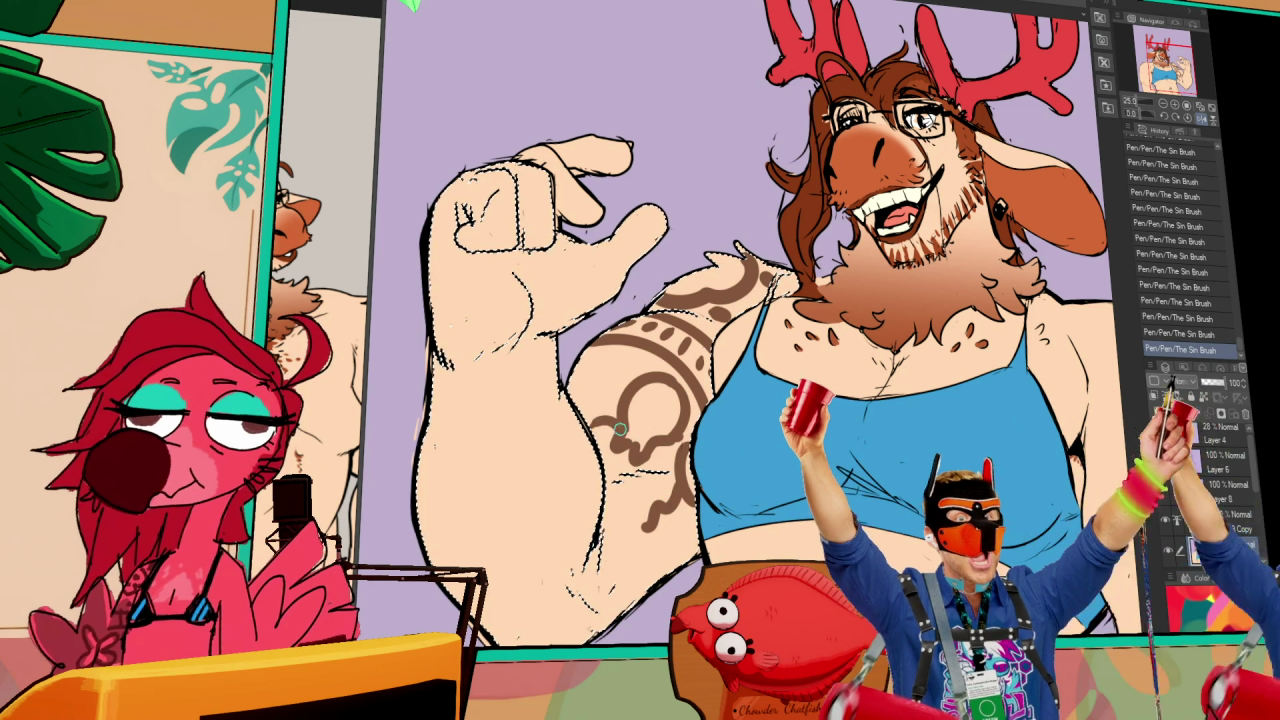
- Redraw the brown tattoo arc on the forearm and clear the selection
{"action": "mouse_move", "coordinate": [493, 468]}
{"action": "left_mouse_down"}
{"action": "mouse_move", "coordinate": [545, 485]}
{"action": "mouse_move", "coordinate": [553, 468]}
{"action": "mouse_move", "coordinate": [573, 498]}
{"action": "left_mouse_up"}
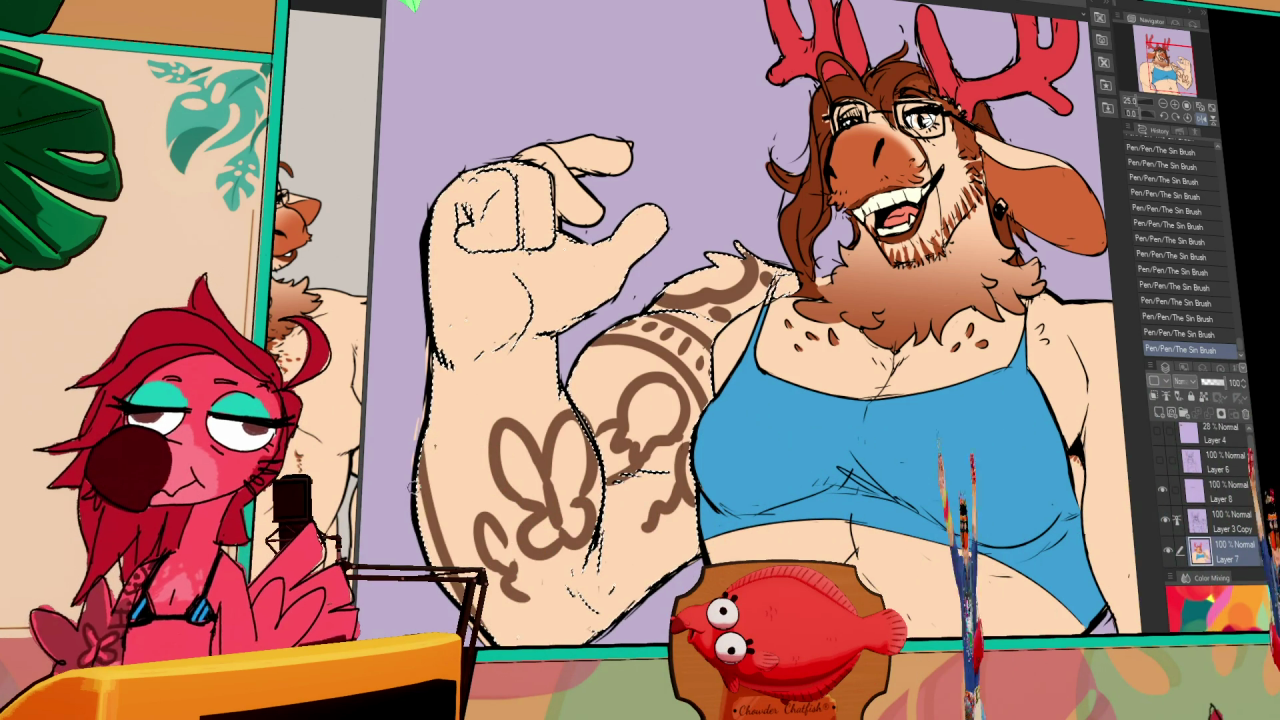
{"action": "key", "text": "ctrl+d"}
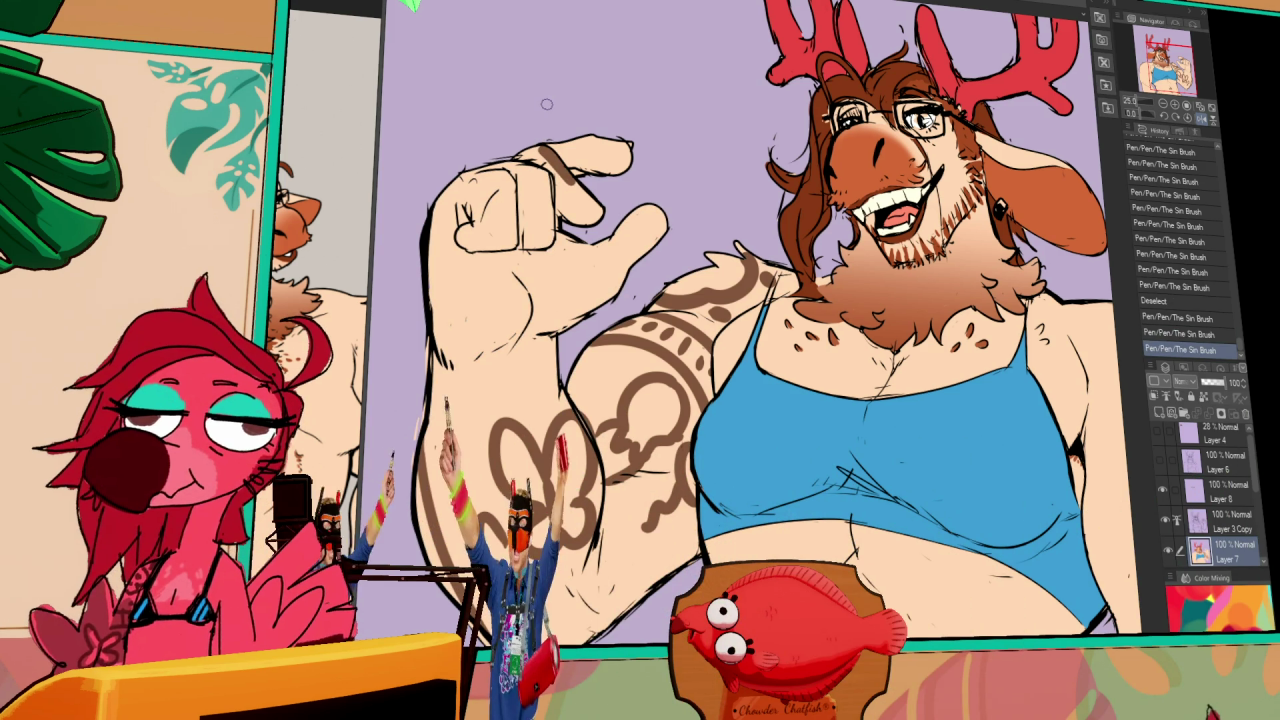
{"action": "key", "text": "ctrl+z"}
{"action": "key", "text": "ctrl+z"}
{"action": "key", "text": "ctrl+y"}
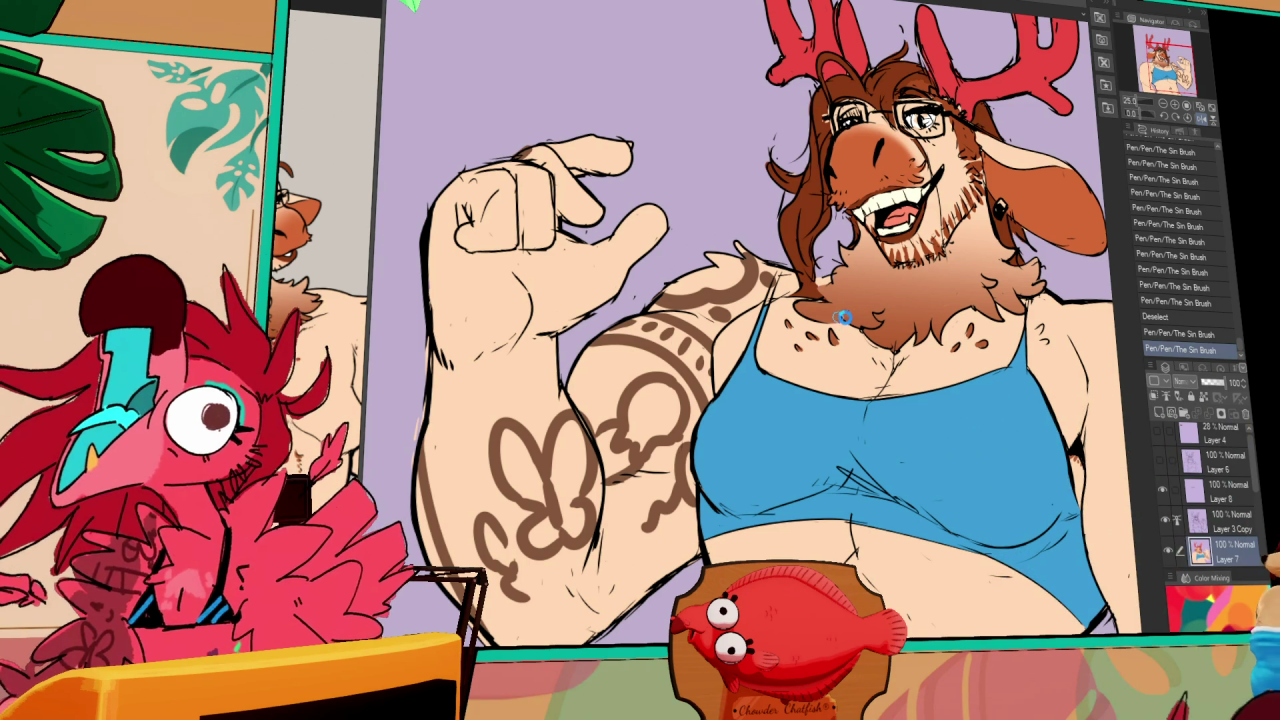
{"action": "scroll", "coordinate": [872, 338], "scroll_direction": "down", "scroll_amount": 1}
- Zoom out, mirror the canvas horizontally, and recentre the whole figure
{"action": "scroll", "coordinate": [845, 355], "scroll_direction": "down", "scroll_amount": 1}
{"action": "scroll", "coordinate": [820, 372], "scroll_direction": "down", "scroll_amount": 1}
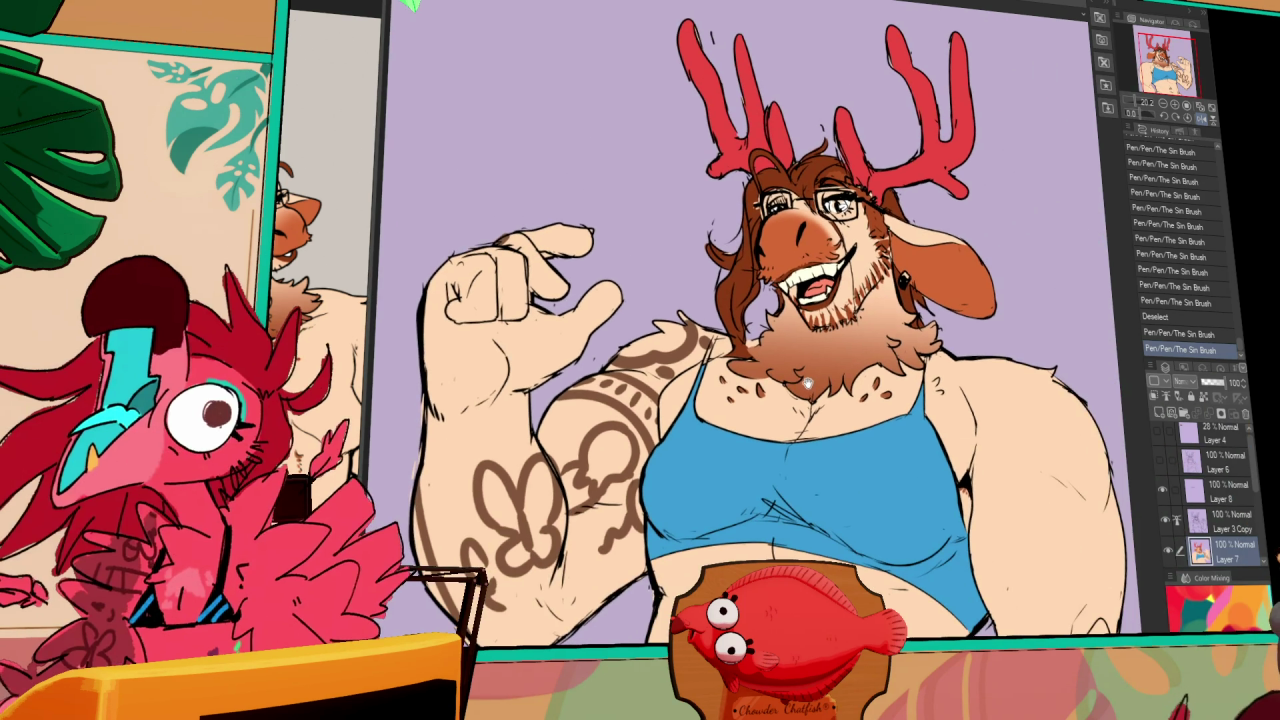
{"action": "left_click", "coordinate": [1205, 119]}
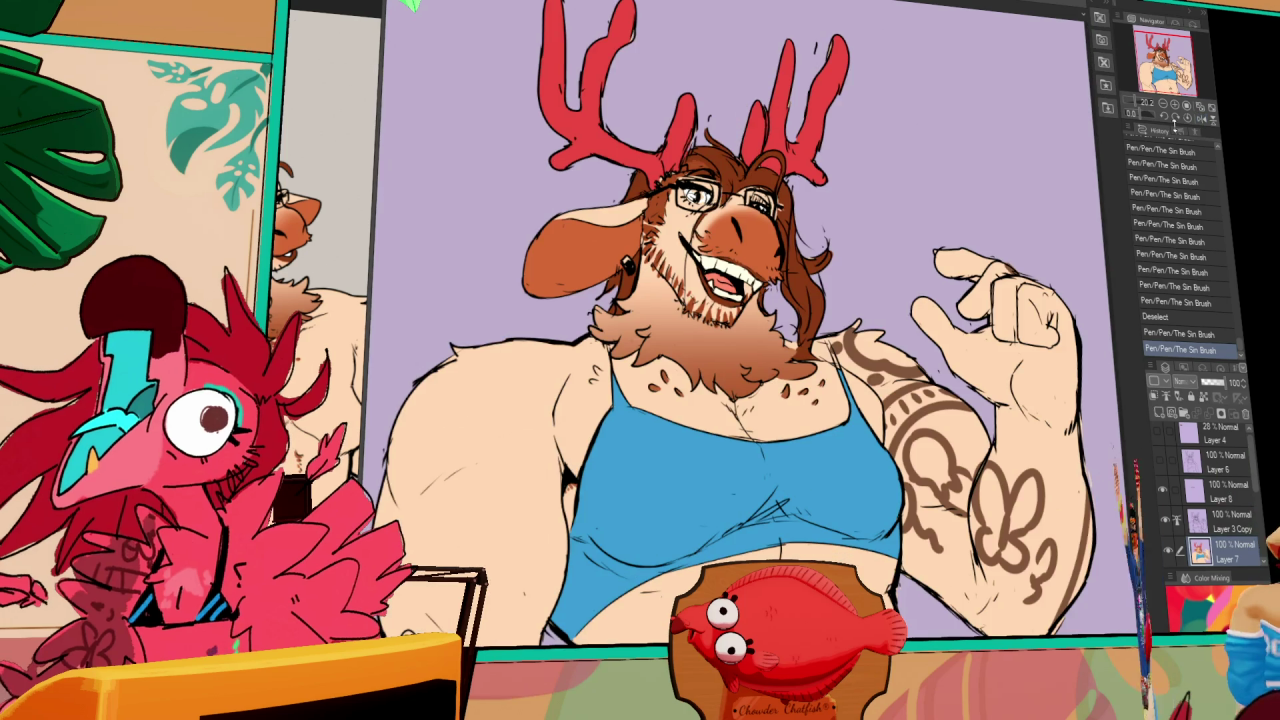
{"action": "scroll", "coordinate": [735, 287], "scroll_direction": "down", "scroll_amount": 1}
{"action": "scroll", "coordinate": [735, 287], "scroll_direction": "down", "scroll_amount": 1}
{"action": "left_click_drag", "start_coordinate": [735, 287], "coordinate": [717, 319]}
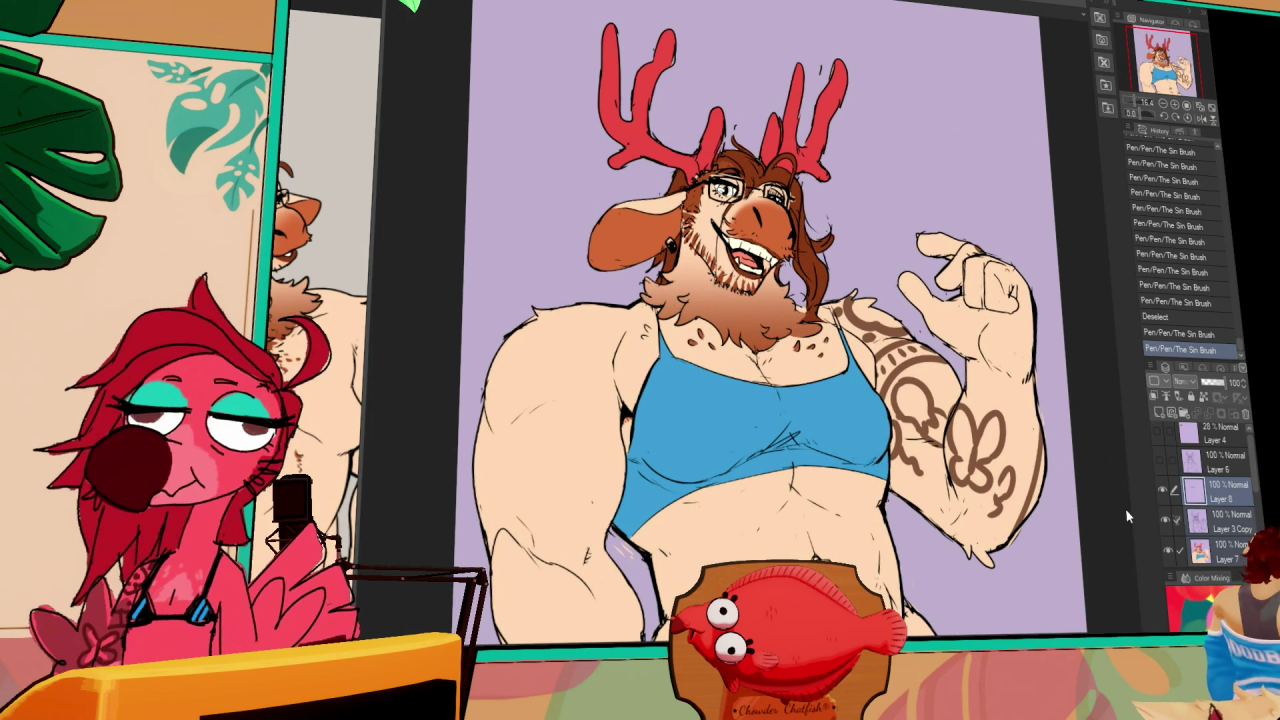
{"action": "left_click_drag", "start_coordinate": [642, 508], "coordinate": [652, 463]}
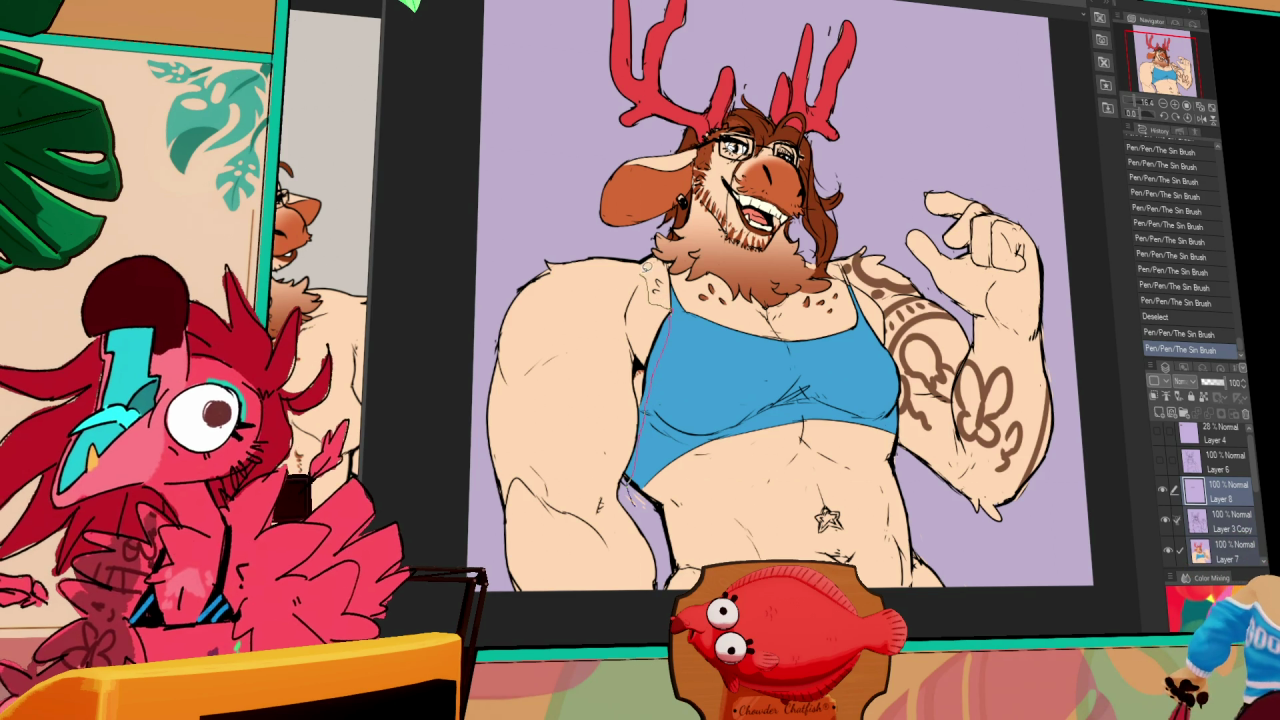
- Lasso-select an area, then hide and reshow the colour layer to compare the line art
{"action": "left_click_drag", "start_coordinate": [659, 535], "coordinate": [652, 553]}
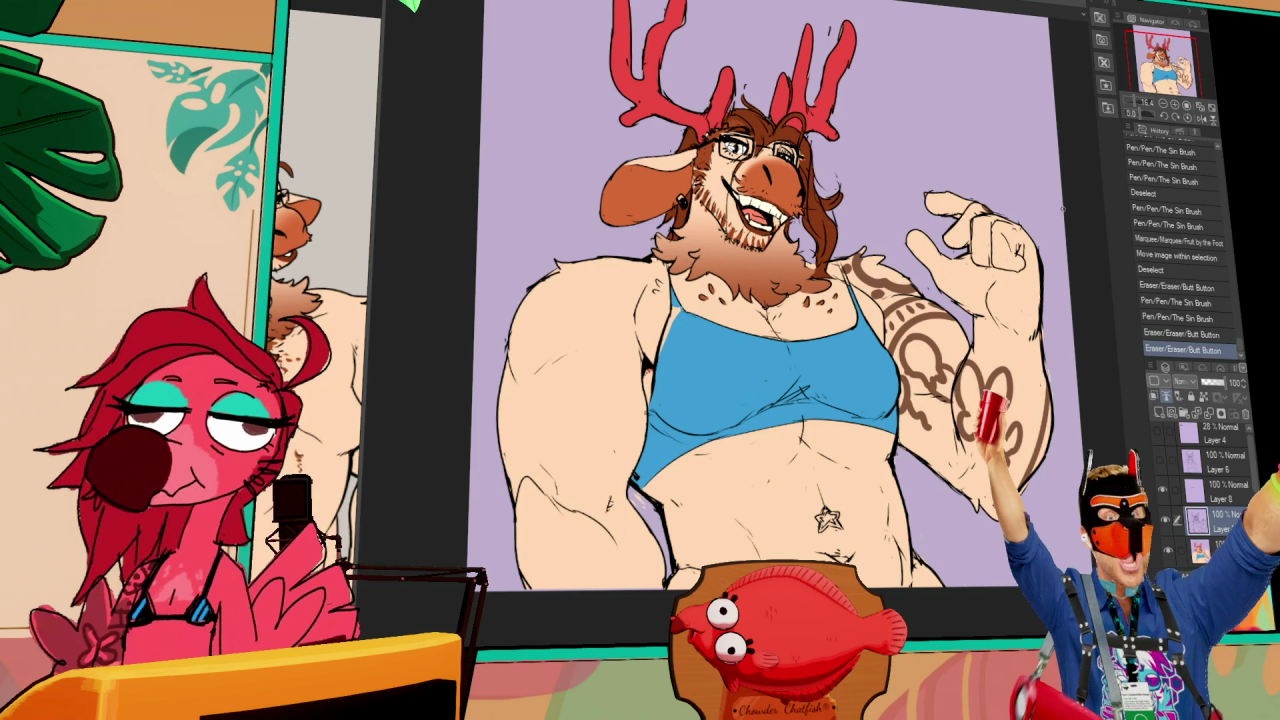
{"action": "left_click", "coordinate": [1171, 548]}
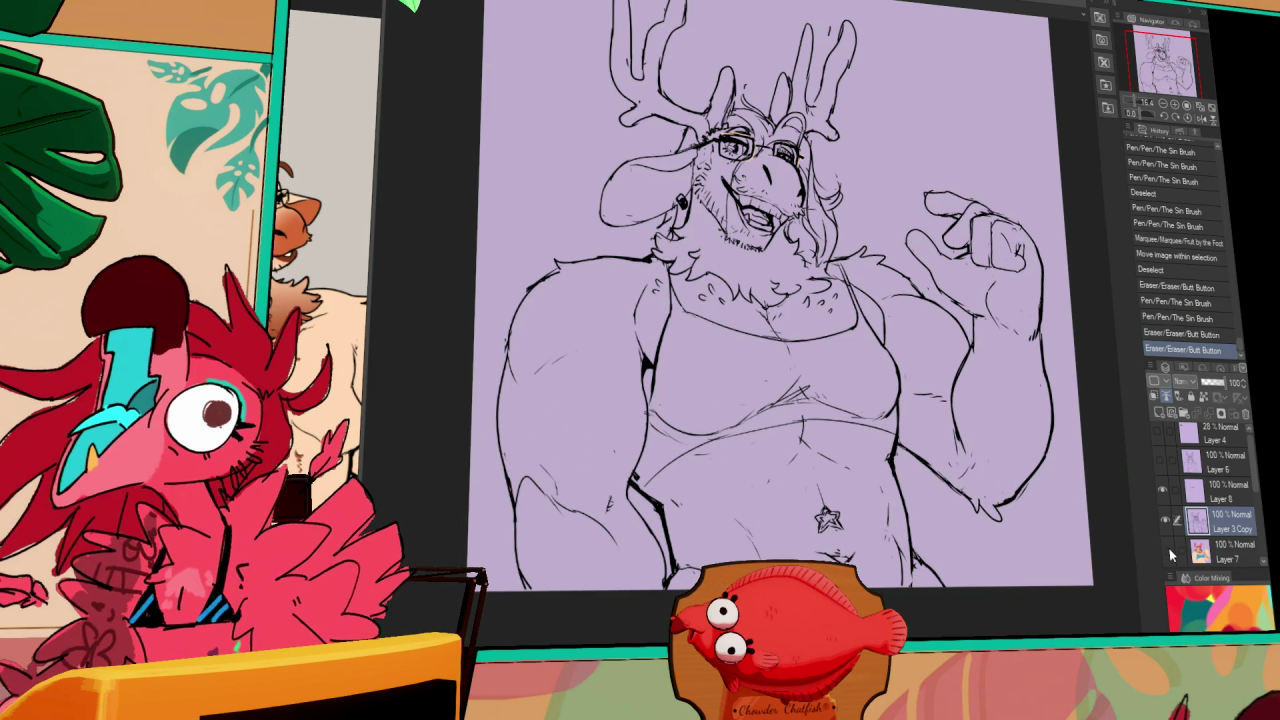
{"action": "left_click", "coordinate": [1169, 548]}
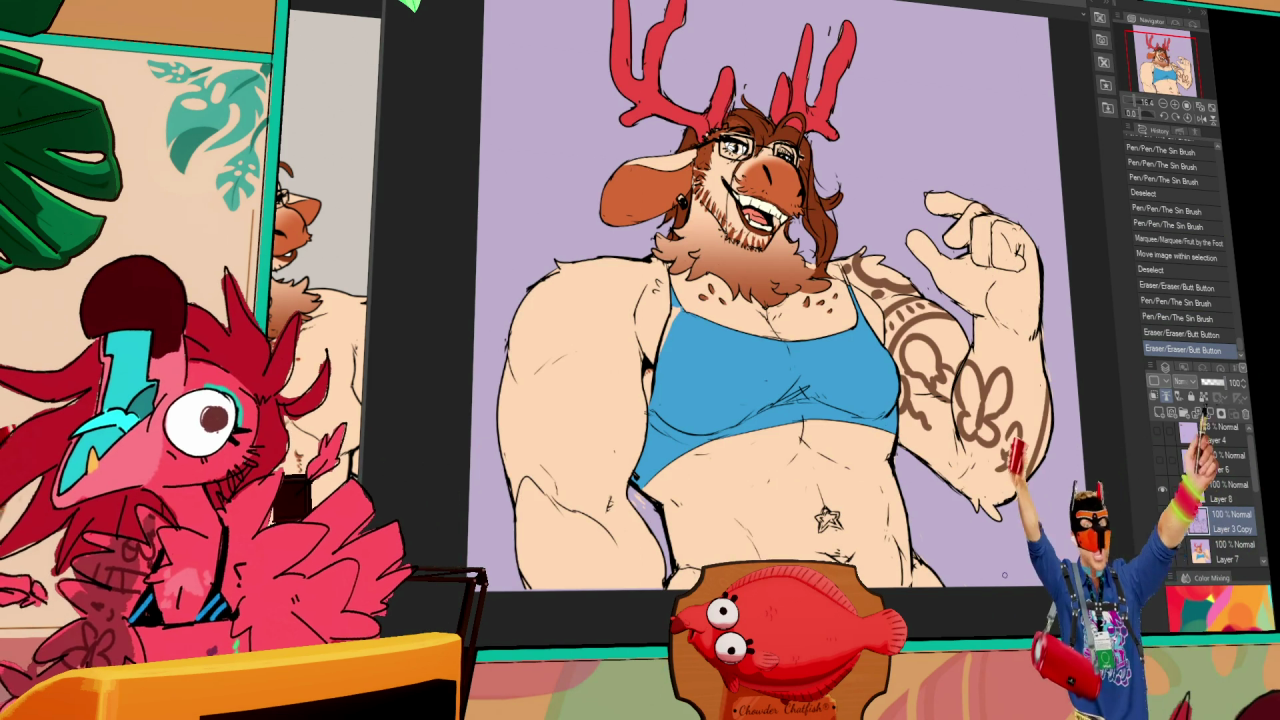
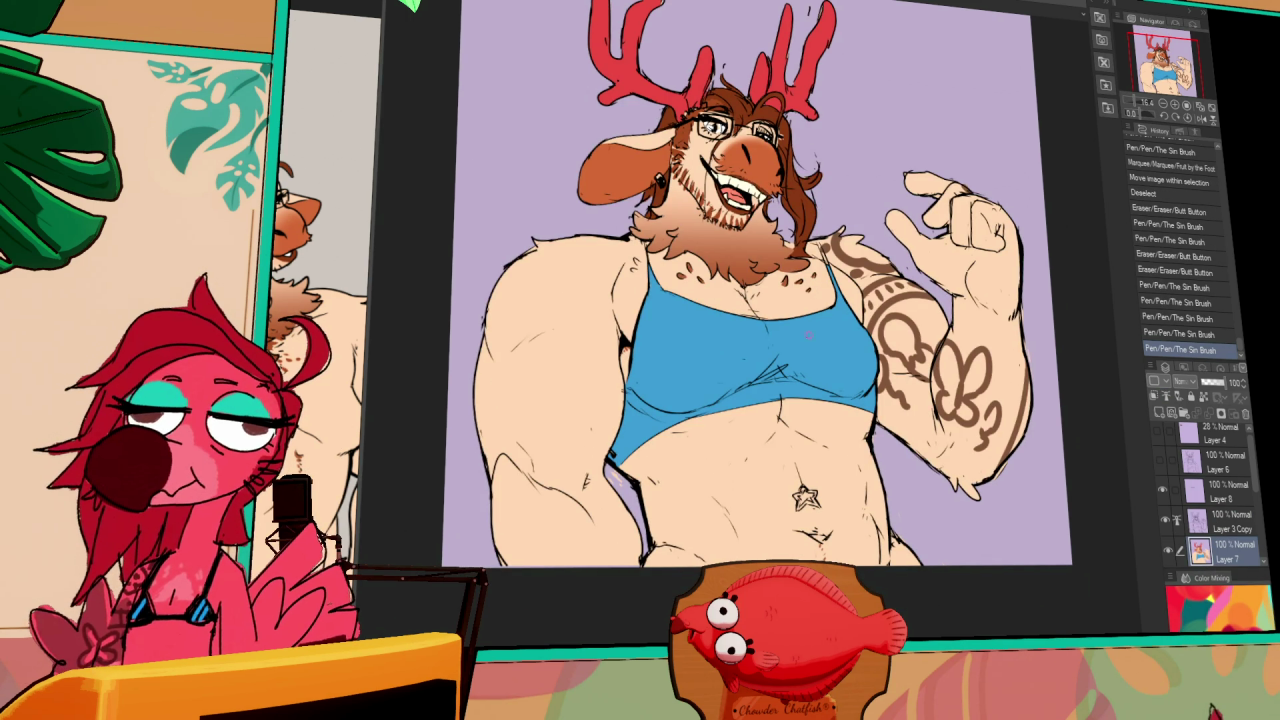
- Check the reference, then erase the tattoo from the deer's raised arm on the colour layer
{"action": "key", "text": "ctrl+Tab"}
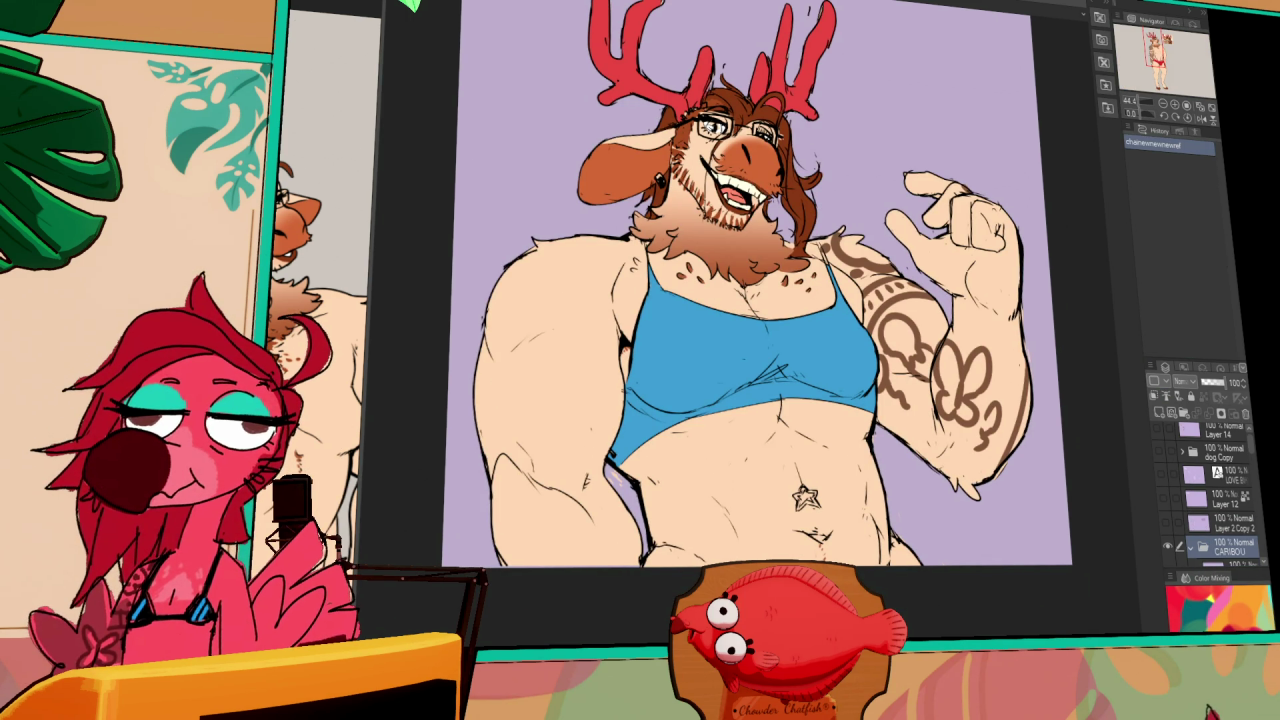
{"action": "scroll", "coordinate": [1054, 373], "scroll_direction": "down", "scroll_amount": 2}
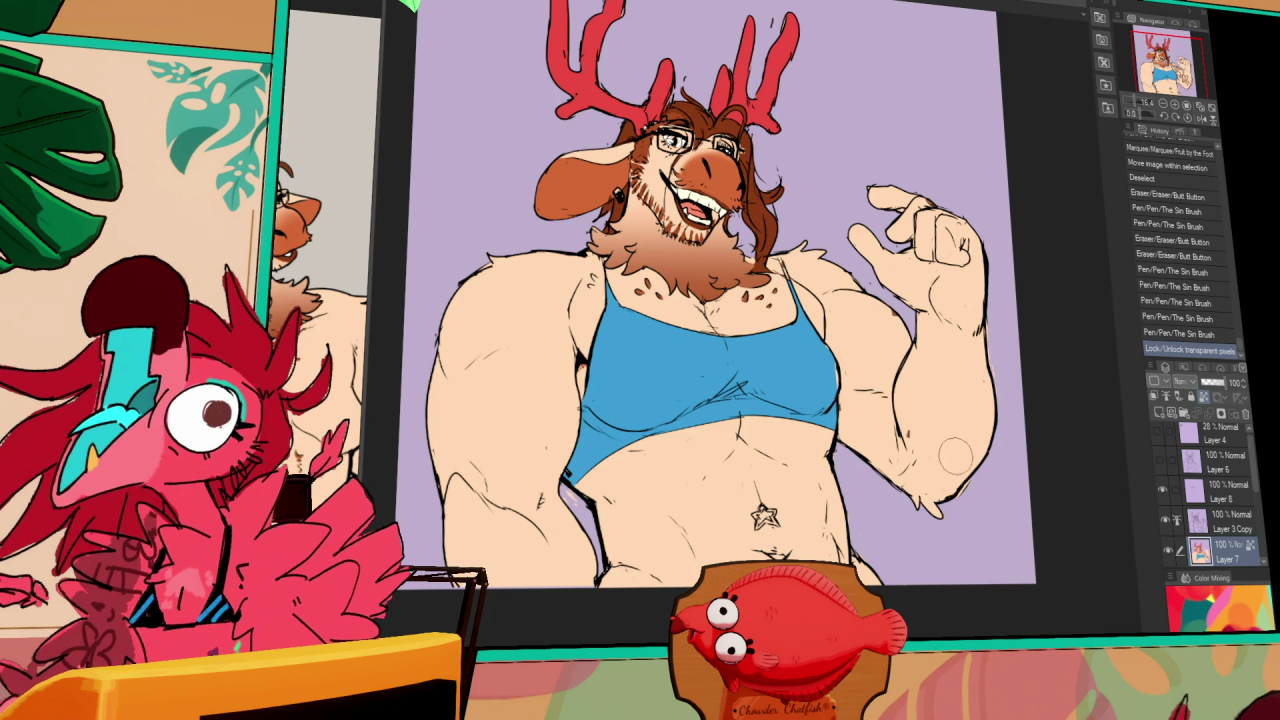
{"action": "left_click", "coordinate": [970, 305]}
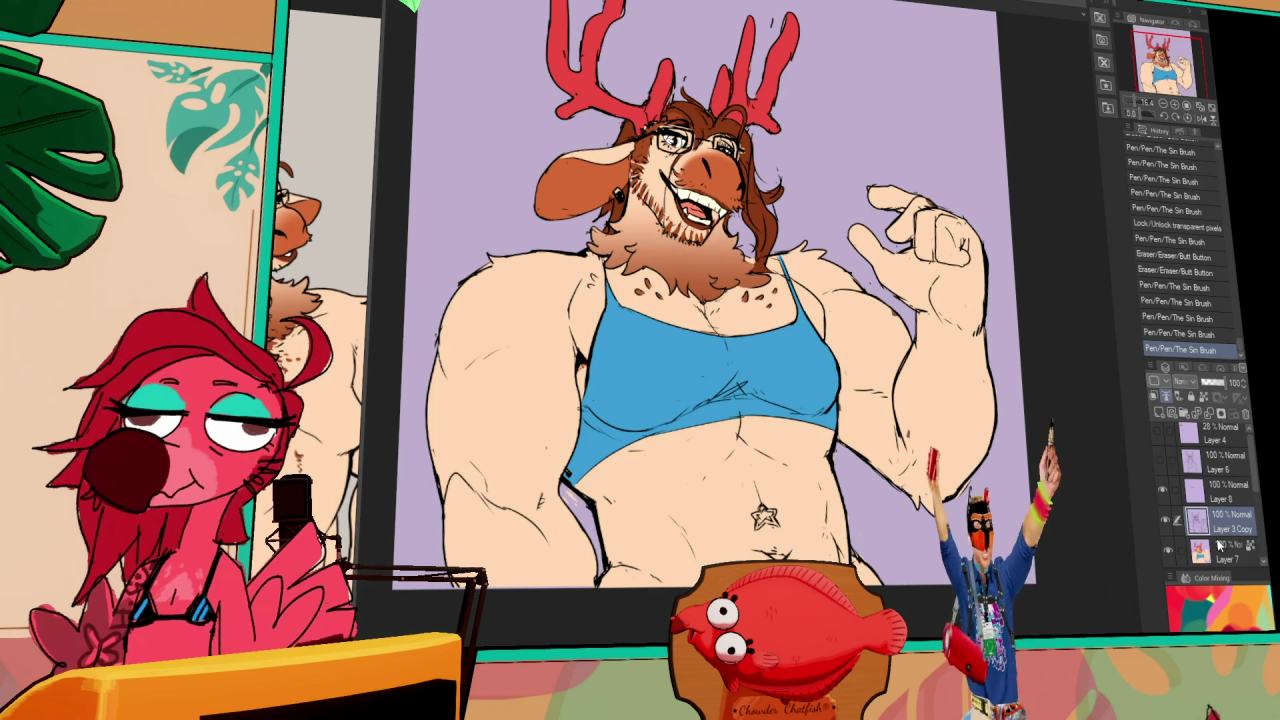
- Auto-select the lowered arm and paint a shoulder swirl and a dotted band around the upper arm
{"action": "left_click", "coordinate": [515, 307]}
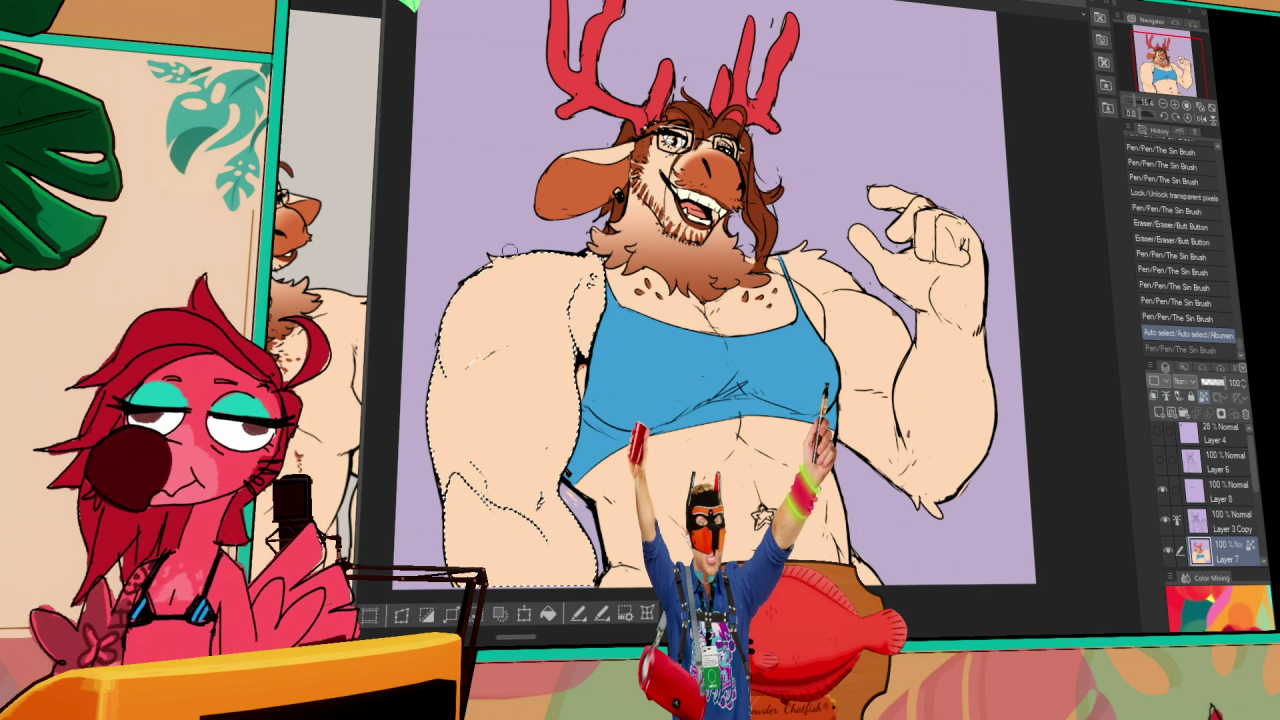
{"action": "mouse_move", "coordinate": [520, 260]}
{"action": "left_mouse_down"}
{"action": "mouse_move", "coordinate": [540, 302]}
{"action": "mouse_move", "coordinate": [440, 345]}
{"action": "left_mouse_up"}
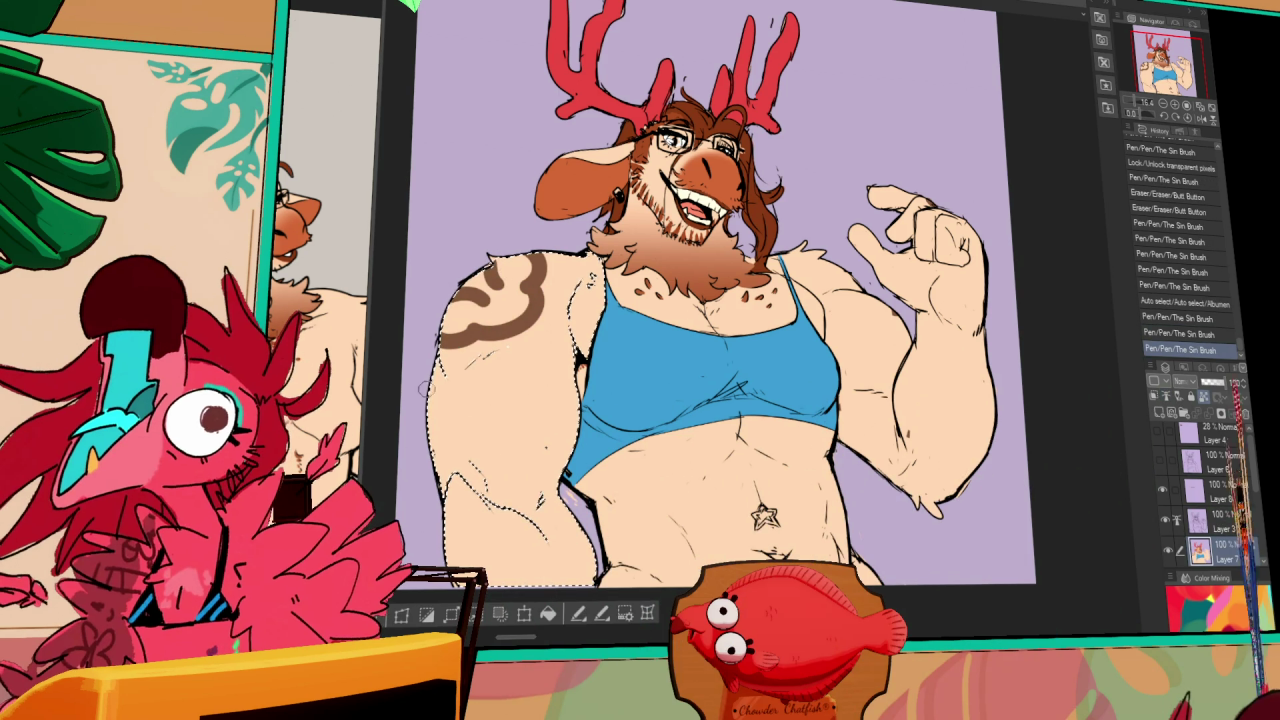
{"action": "key", "text": "ctrl+z"}
{"action": "left_click_drag", "start_coordinate": [577, 374], "coordinate": [432, 378]}
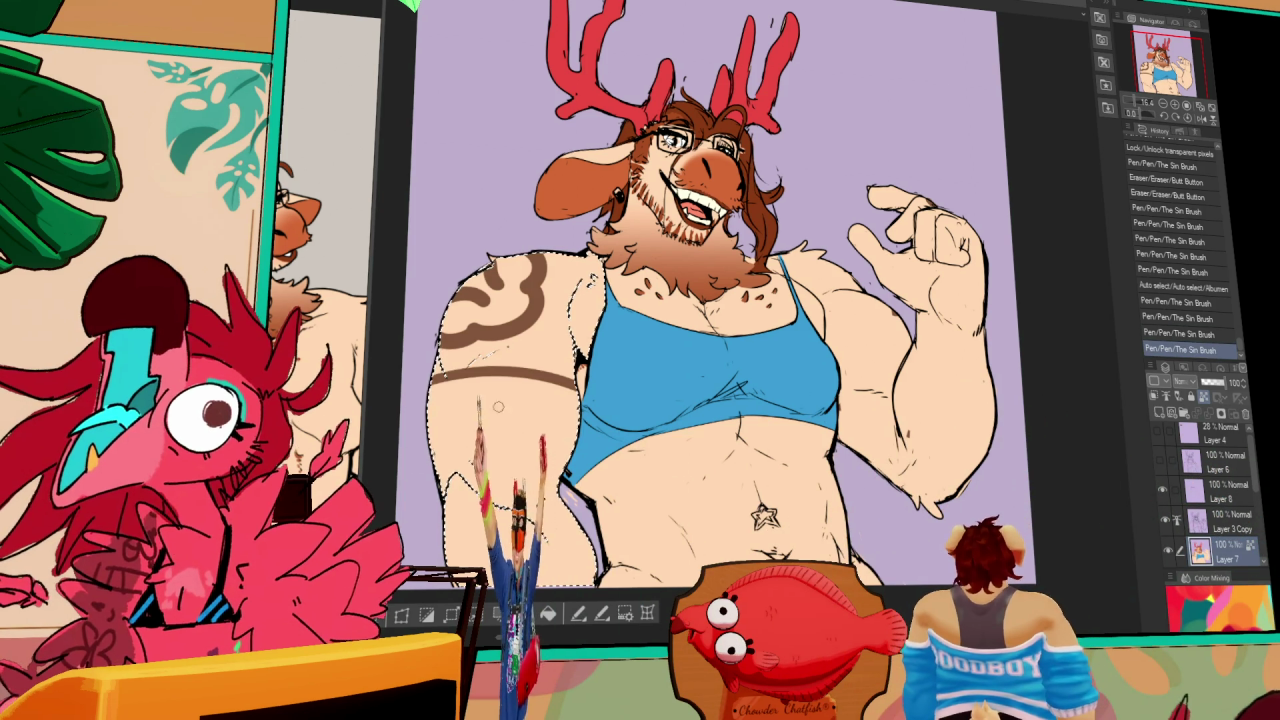
{"action": "scroll", "coordinate": [590, 390], "scroll_direction": "up", "scroll_amount": 2}
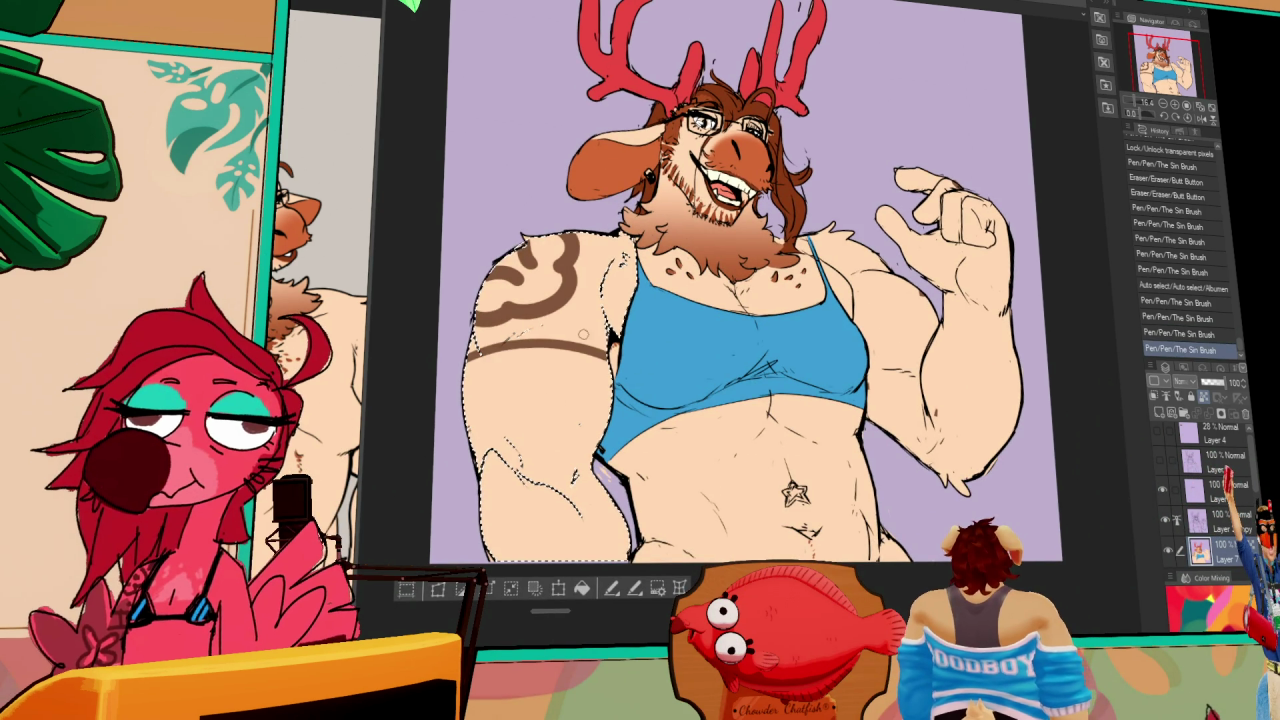
{"action": "left_click_drag", "start_coordinate": [586, 258], "coordinate": [592, 268]}
{"action": "left_click_drag", "start_coordinate": [552, 326], "coordinate": [590, 324]}
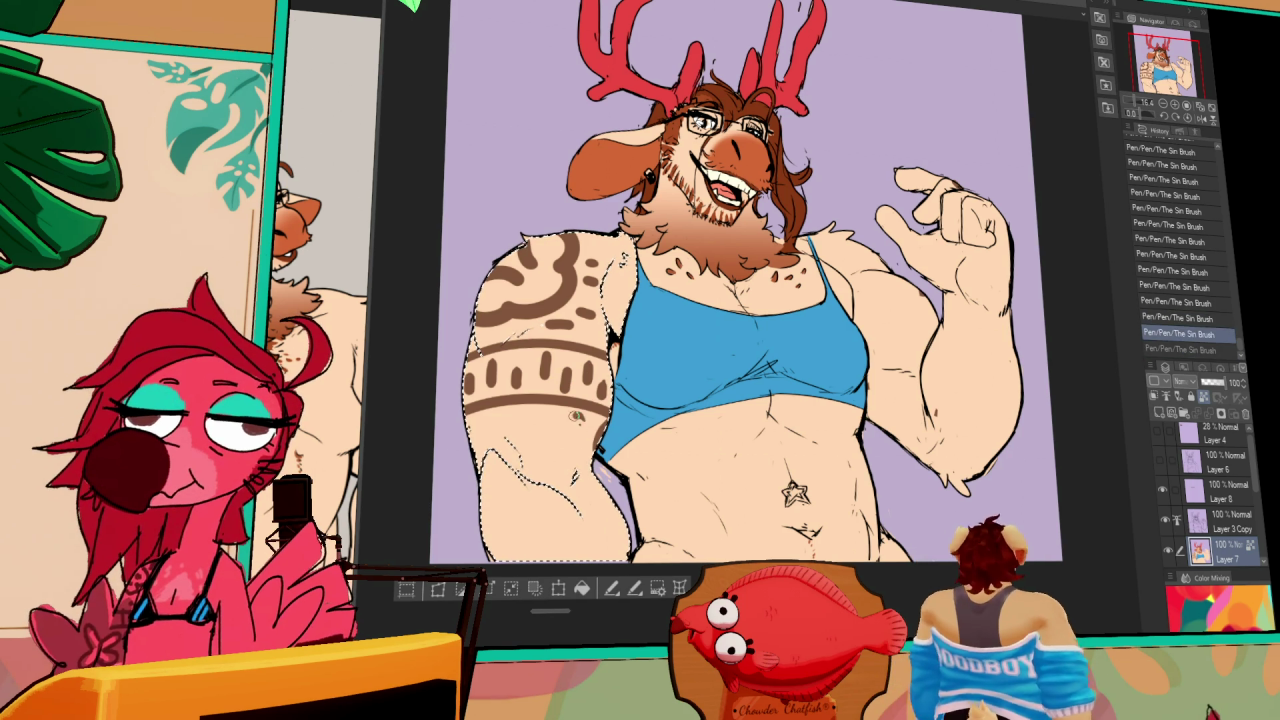
- Draw a skull tattoo on the lower arm and move it down and left
{"action": "left_click_drag", "start_coordinate": [588, 425], "coordinate": [575, 470]}
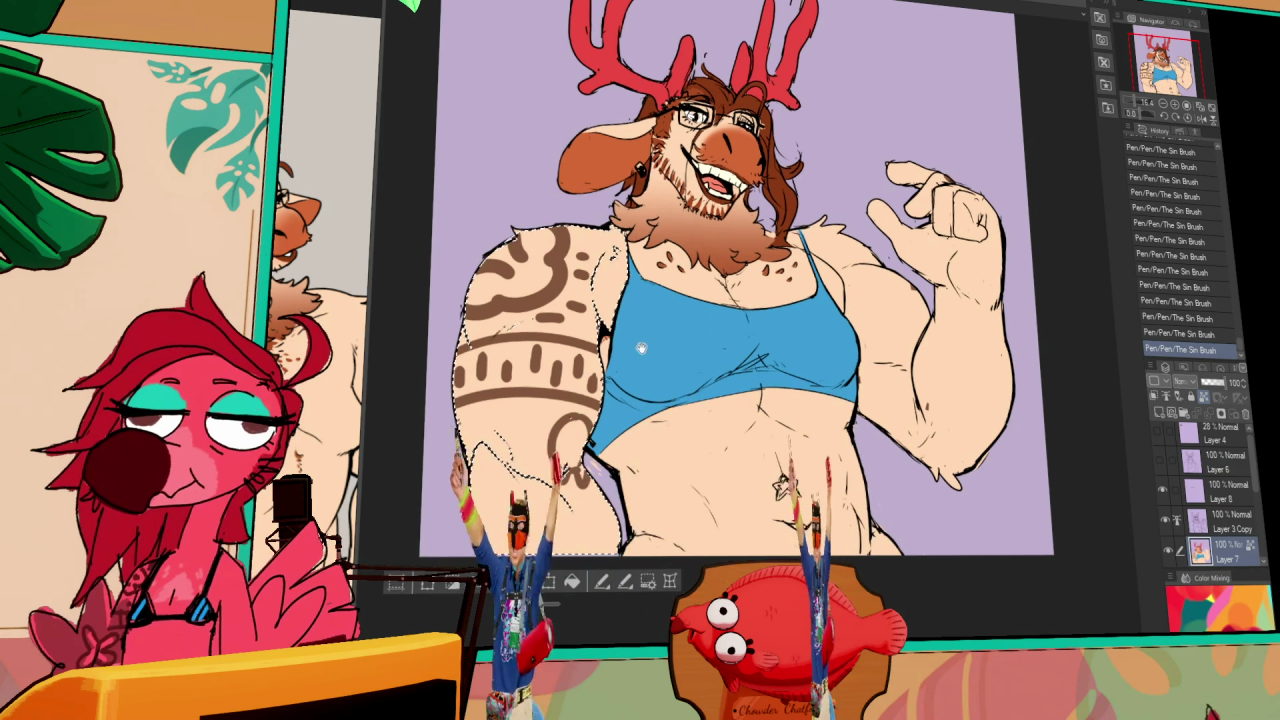
{"action": "left_click_drag", "start_coordinate": [562, 443], "coordinate": [575, 462]}
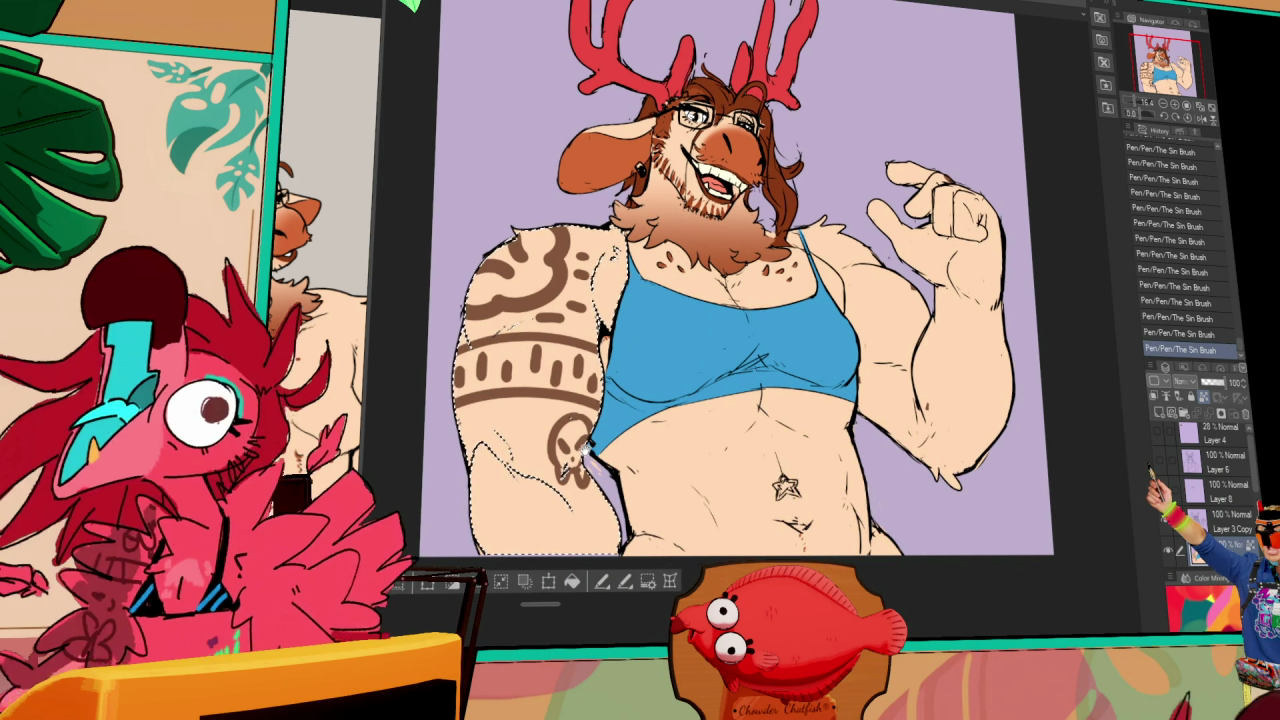
{"action": "key", "text": "ctrl+z"}
{"action": "key", "text": "ctrl+y"}
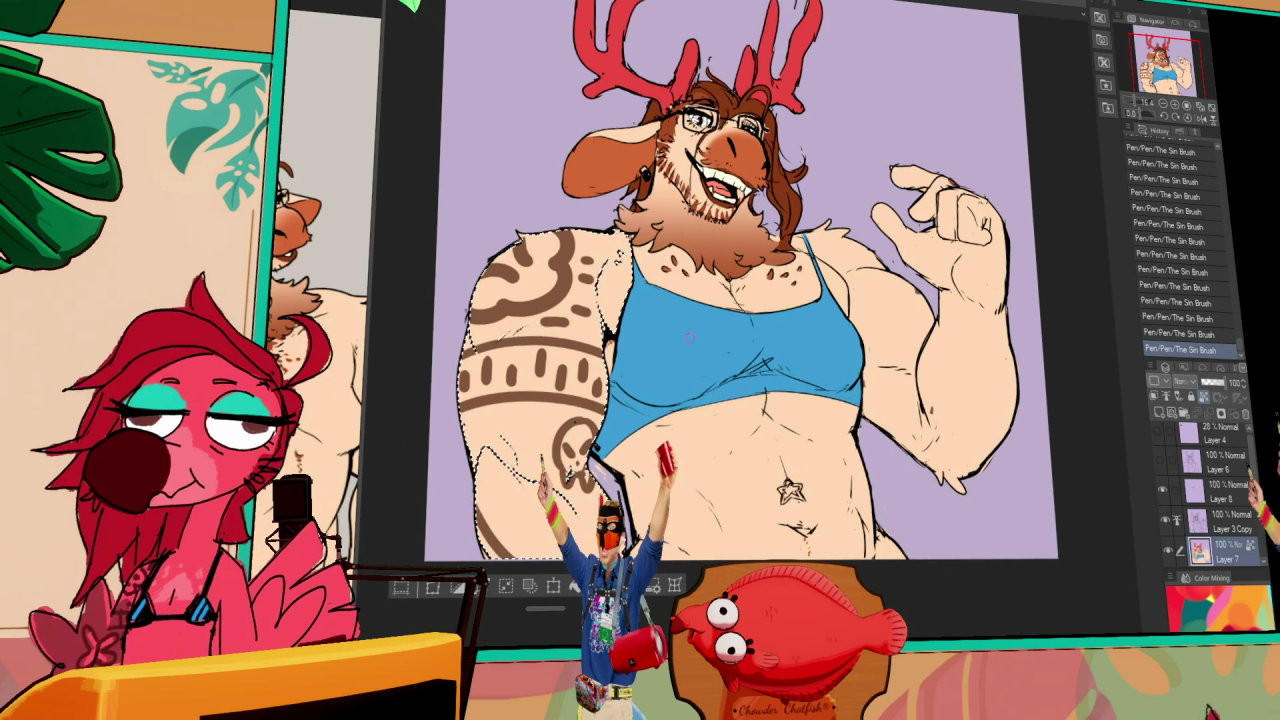
{"action": "left_click_drag", "start_coordinate": [551, 455], "coordinate": [521, 466]}
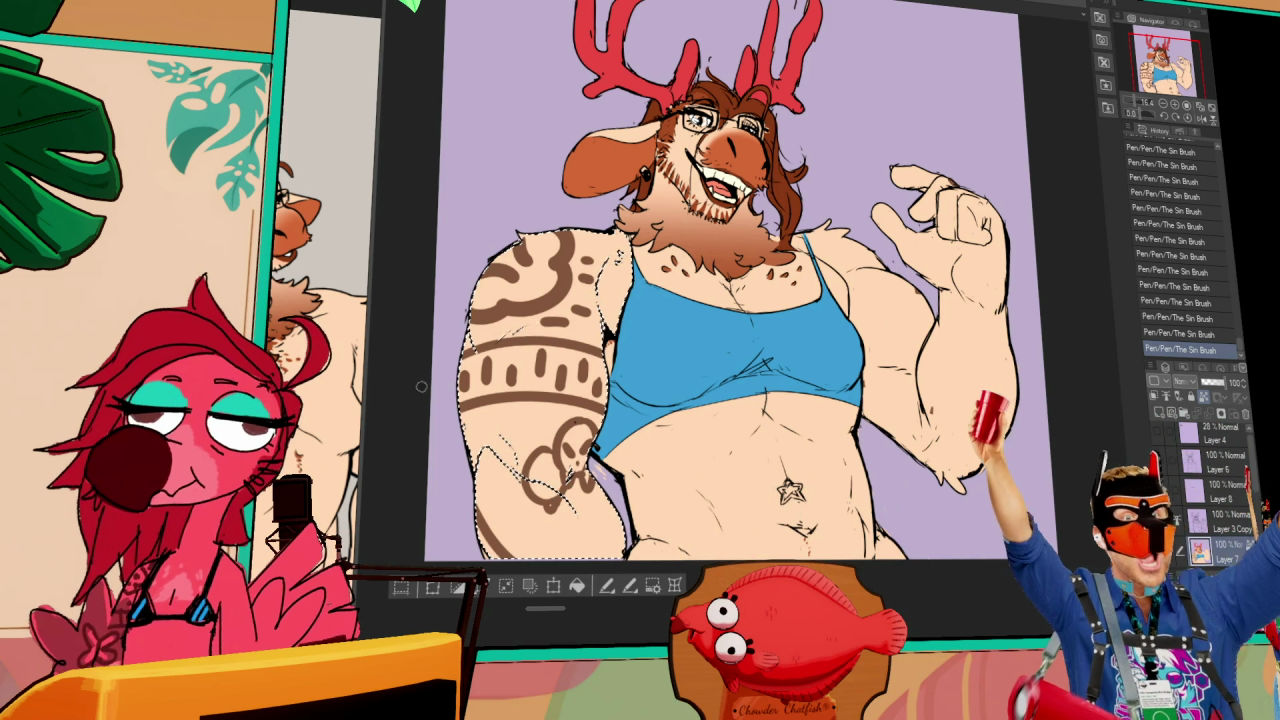
- Fill the upper and lower tattoo areas brown, checking the reference
{"action": "key", "text": "ctrl+Tab"}
{"action": "key", "text": "ctrl+Tab"}
{"action": "left_click", "coordinate": [546, 287]}
{"action": "key", "text": "ctrl+z"}
{"action": "left_click", "coordinate": [541, 283]}
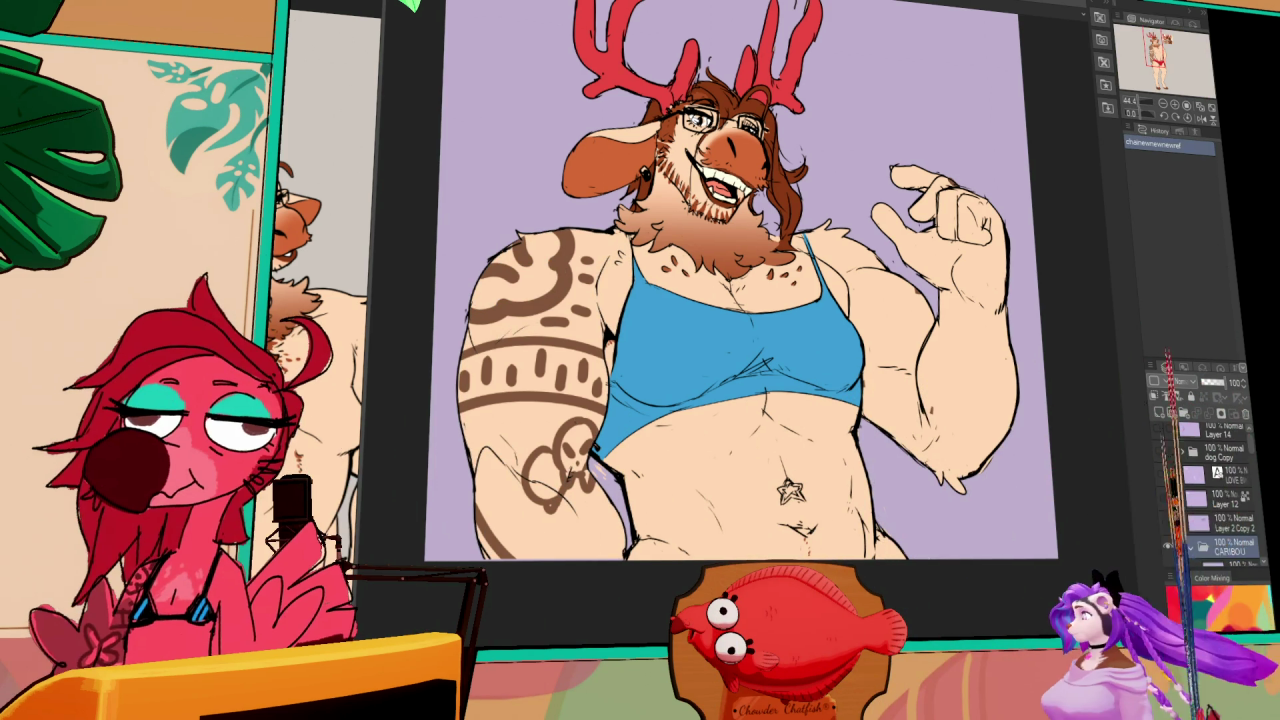
{"action": "left_click", "coordinate": [560, 470]}
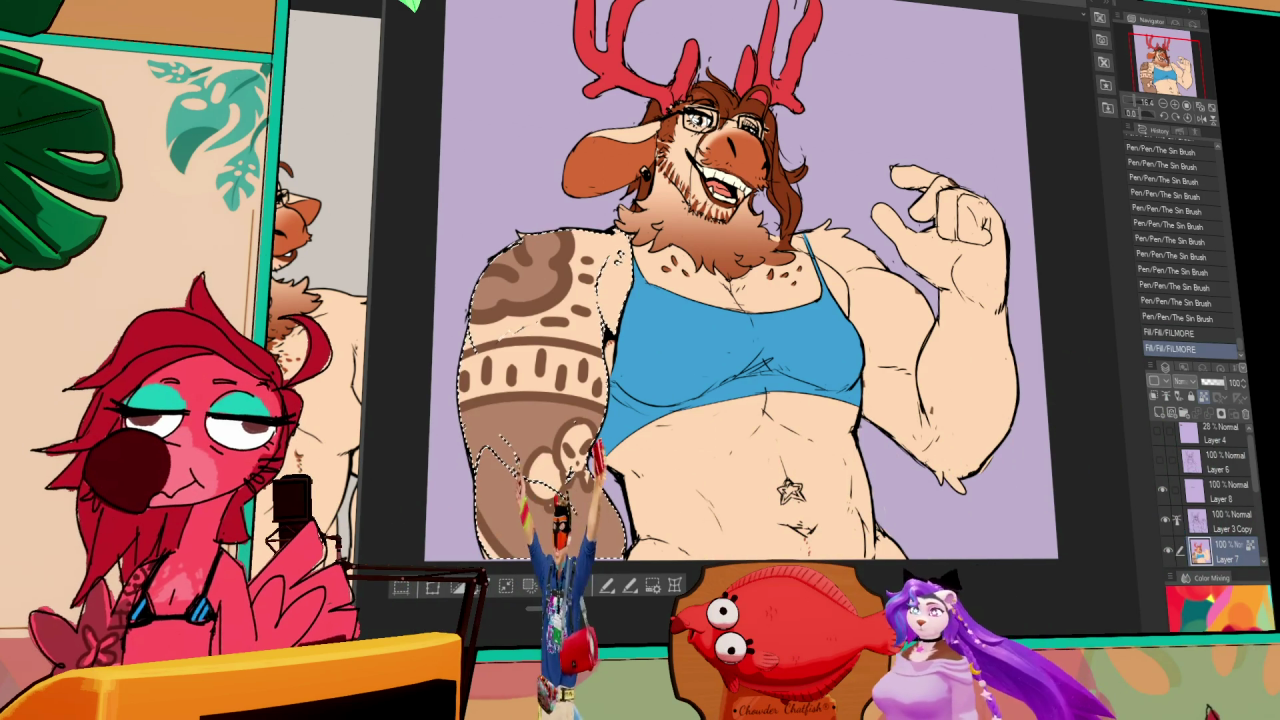
- Discard a stray arm stroke and release the arm selection
{"action": "left_click", "coordinate": [608, 512]}
{"action": "key", "text": "ctrl+z"}
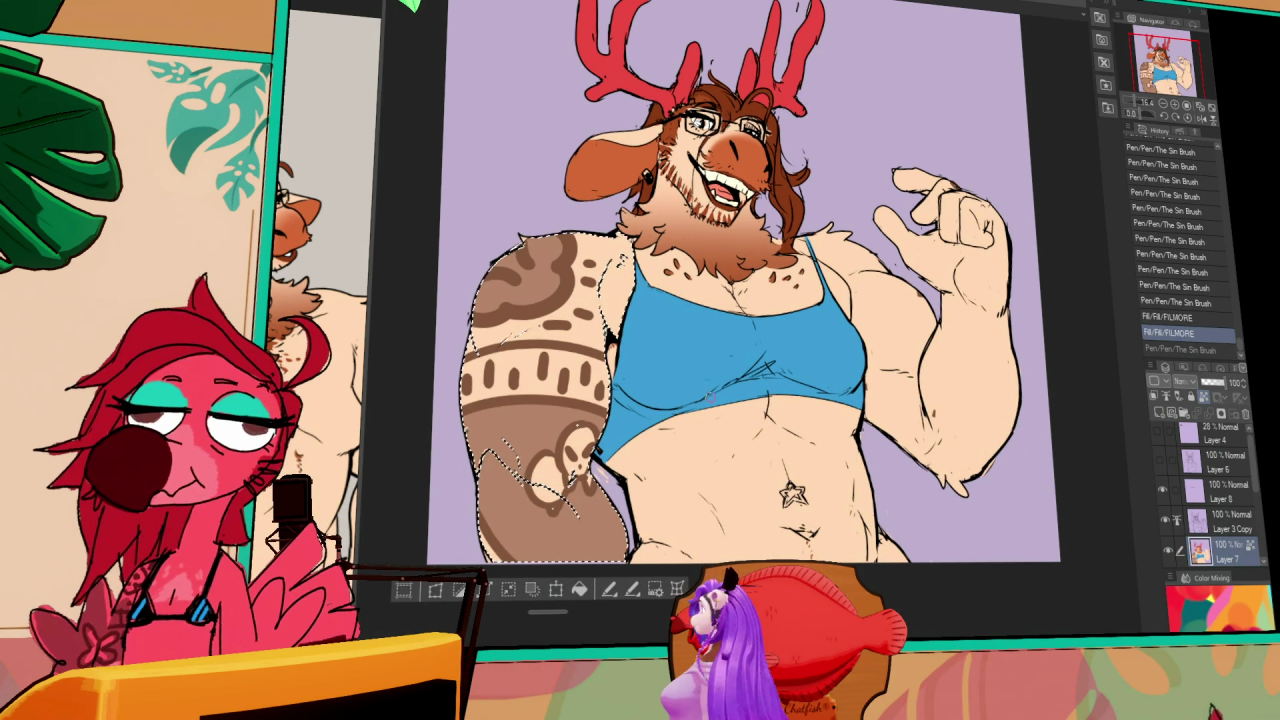
{"action": "key", "text": "ctrl+d"}
{"action": "left_click_drag", "start_coordinate": [947, 337], "coordinate": [887, 362]}
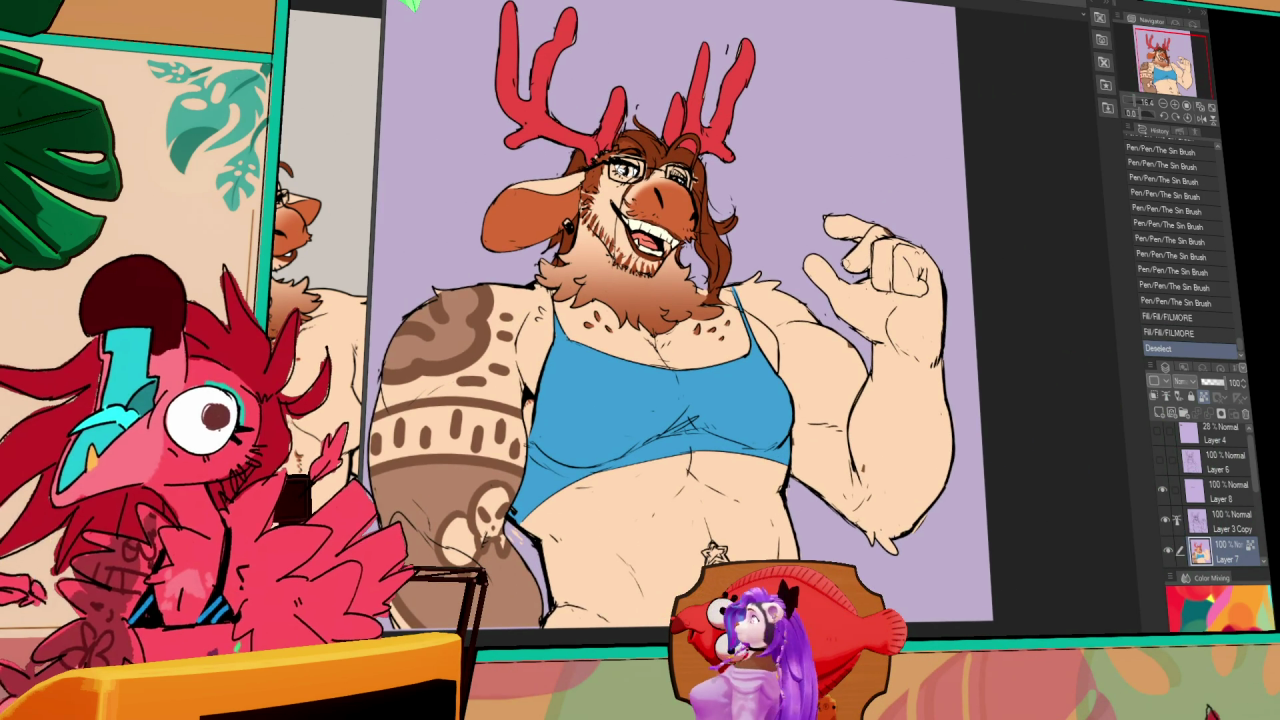
- Add a touch-up stroke to the tattoo, discard a stray fill, and check the reference
{"action": "left_click", "coordinate": [660, 400]}
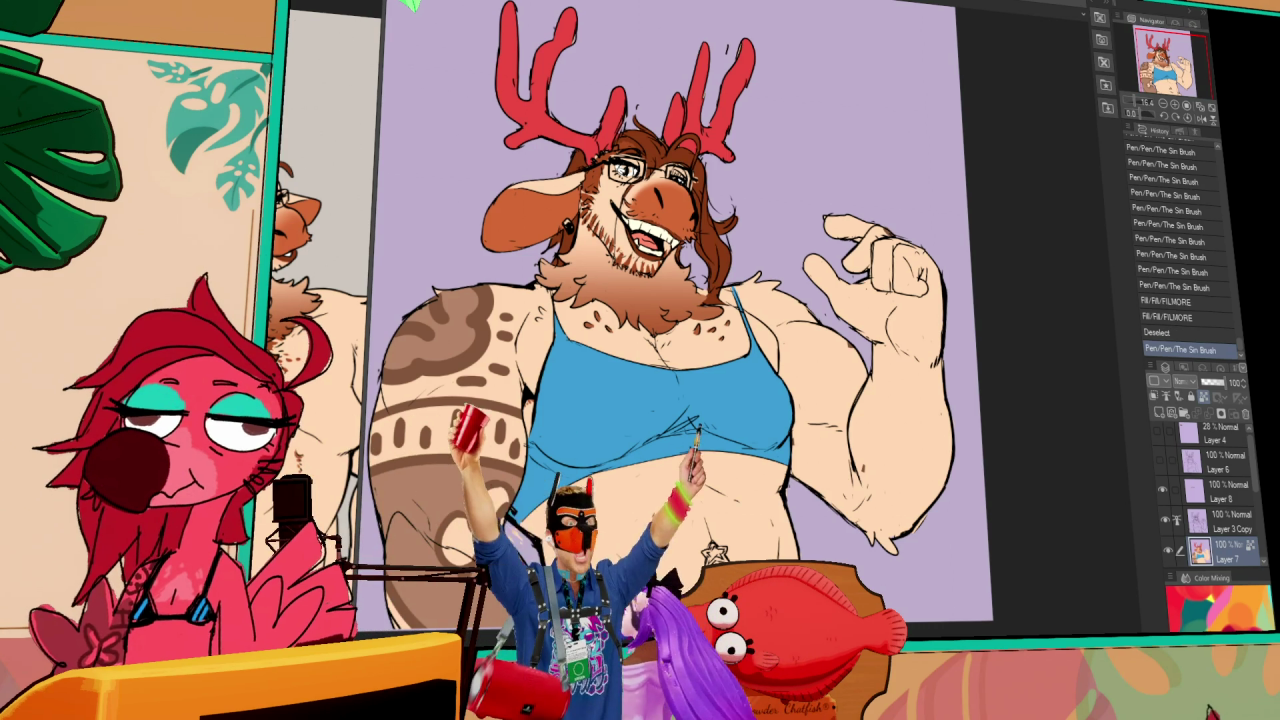
{"action": "left_click", "coordinate": [660, 470]}
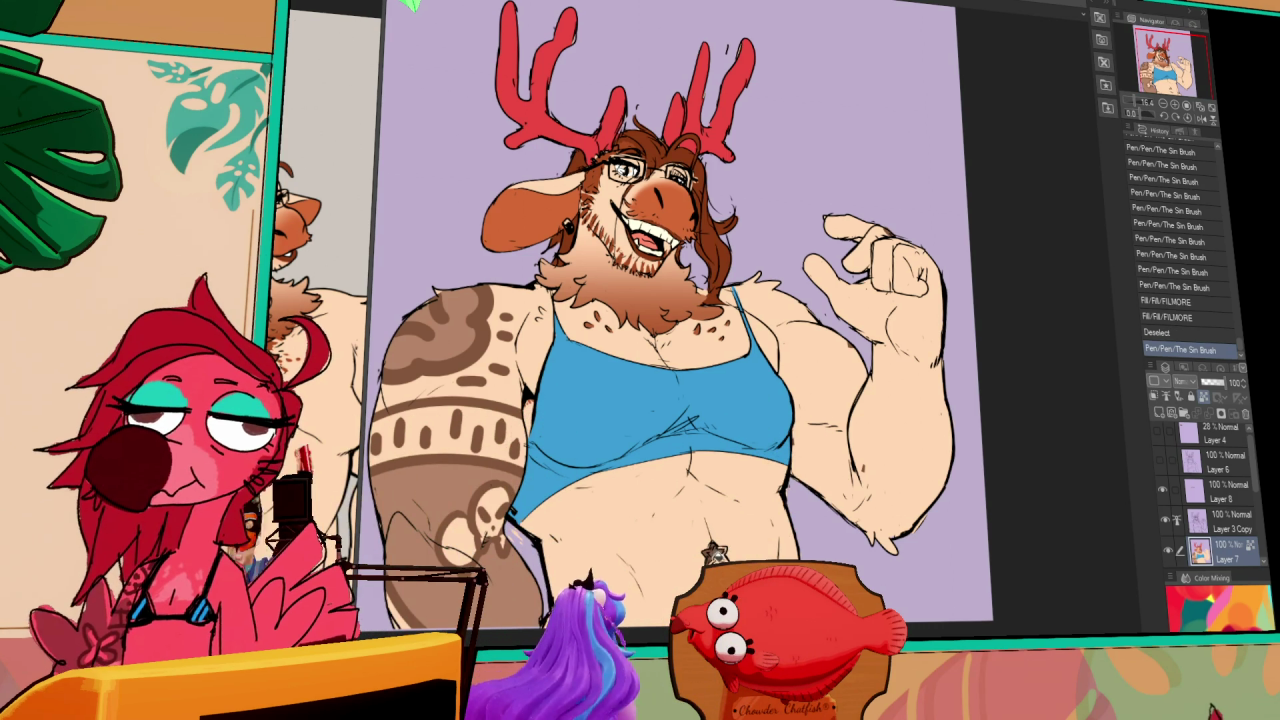
{"action": "key", "text": "ctrl+z"}
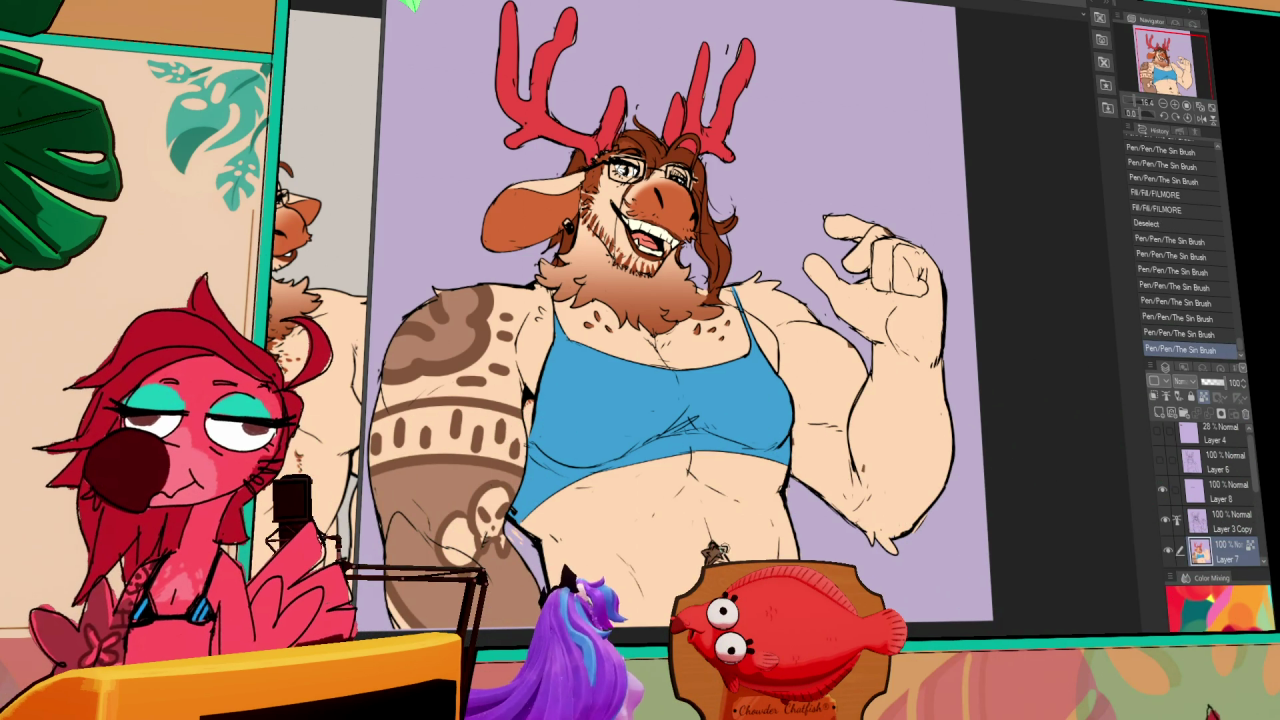
{"action": "key", "text": "ctrl+z"}
{"action": "key", "text": "ctrl+y"}
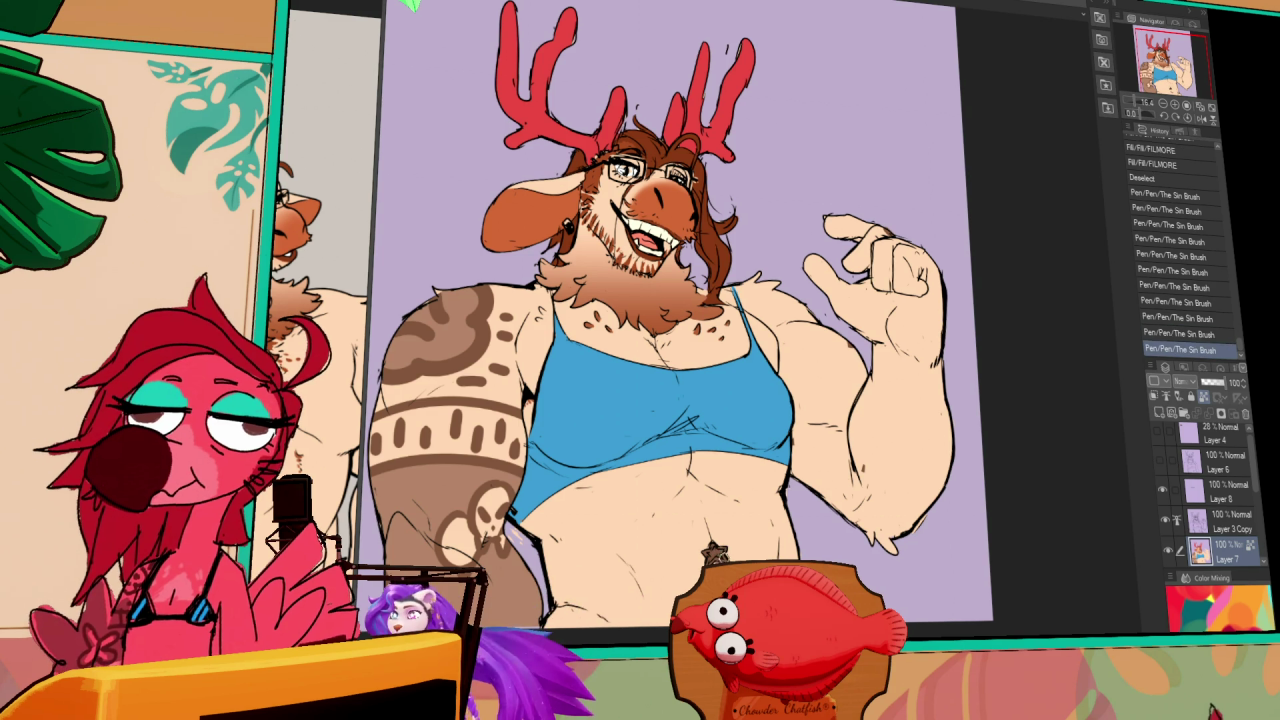
{"action": "key", "text": "ctrl+Tab"}
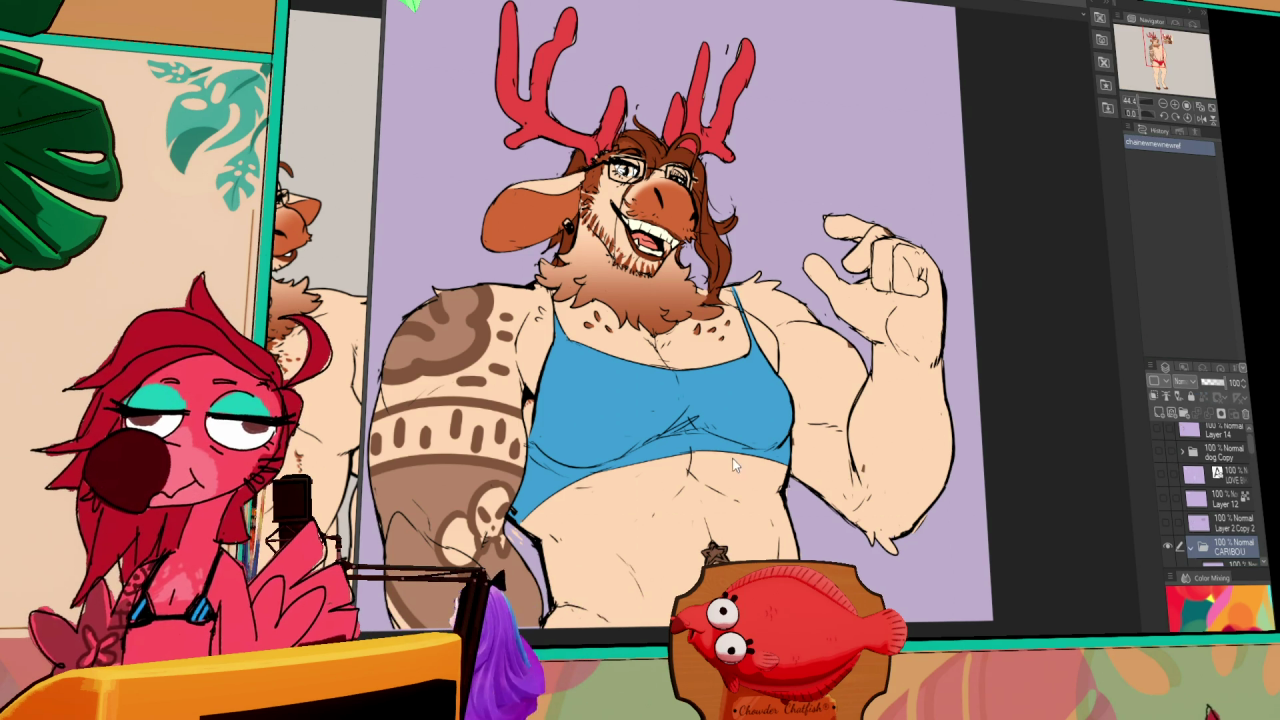
{"action": "key", "text": "ctrl+Tab"}
- Reframe the belly and recolour the star navel piercing teal blue, checking the reference
{"action": "scroll", "coordinate": [670, 320], "scroll_direction": "down", "scroll_amount": 1}
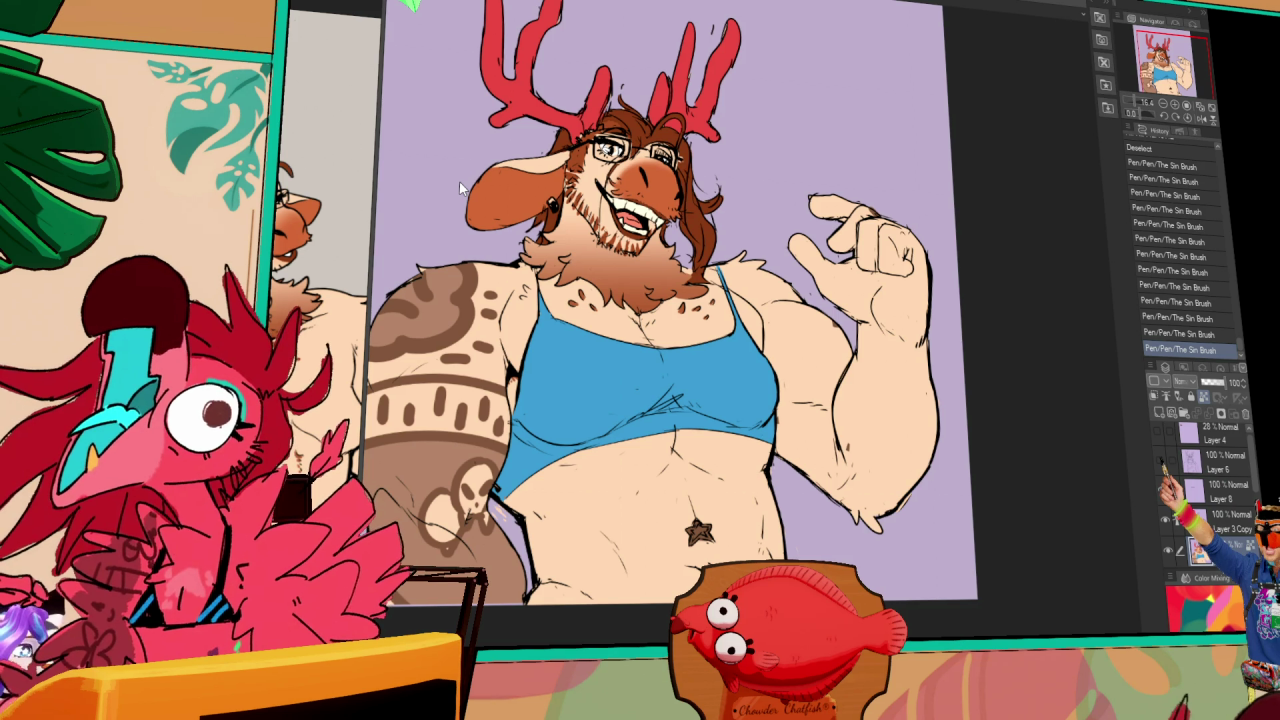
{"action": "left_click_drag", "start_coordinate": [640, 350], "coordinate": [680, 298]}
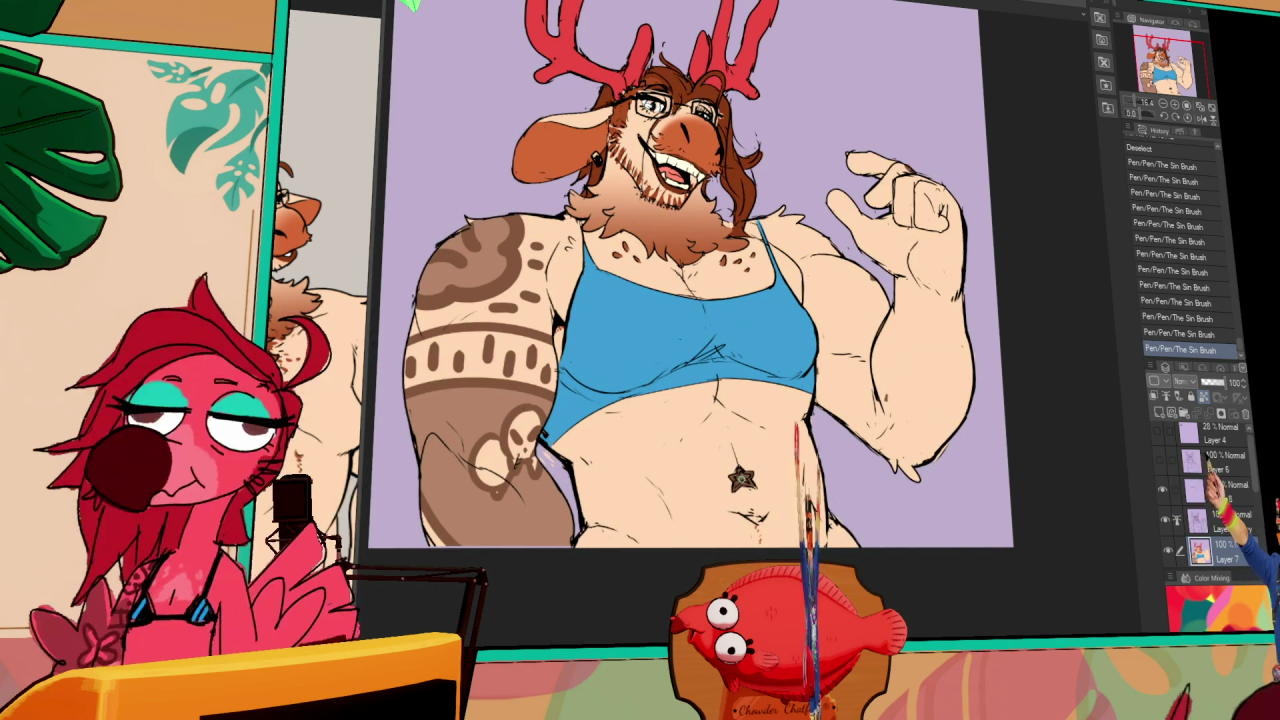
{"action": "key", "text": "ctrl+Tab"}
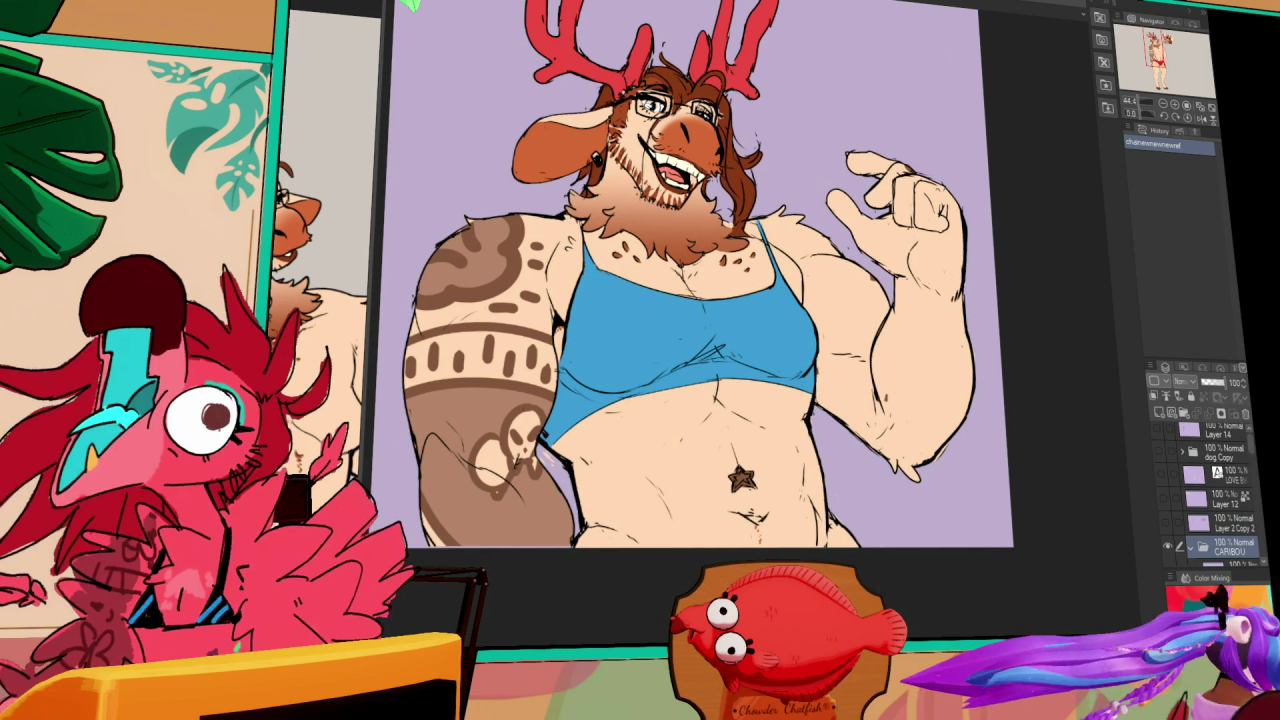
{"action": "key", "text": "ctrl+Tab"}
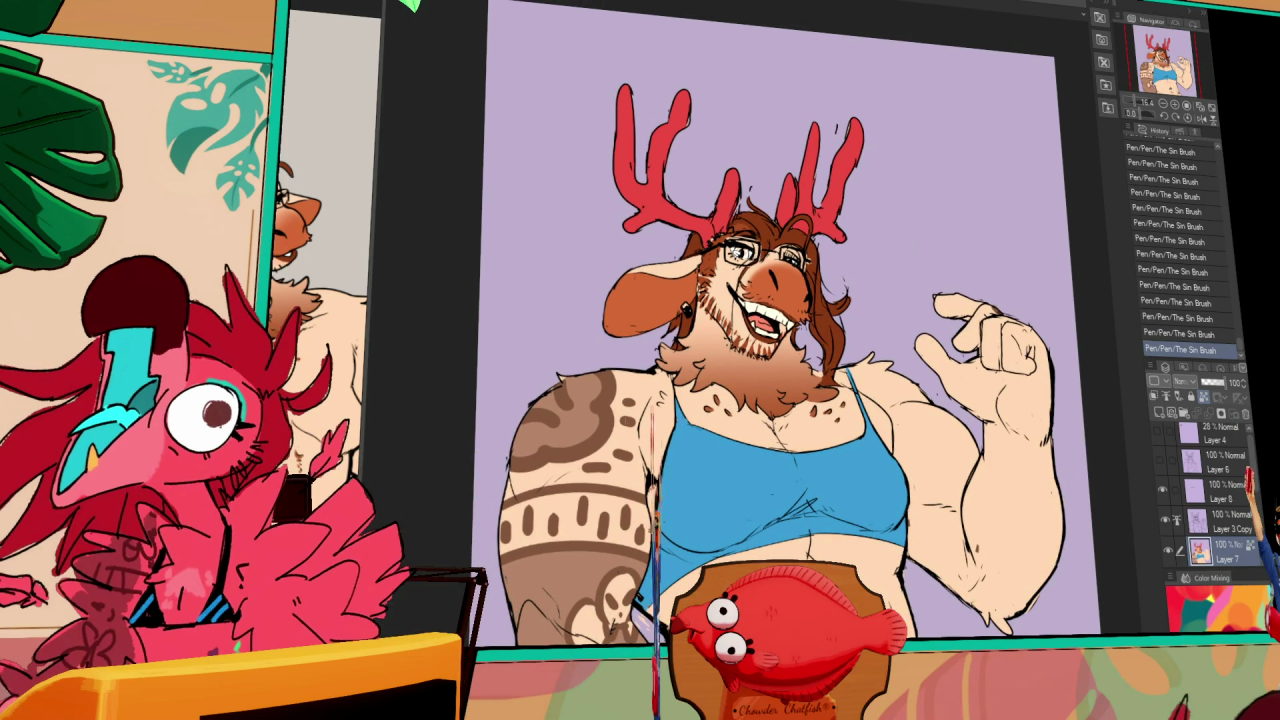
- On Layer 3 Copy, add line-art touch-up strokes and lock transparent pixels
{"action": "key", "text": "ctrl+Tab"}
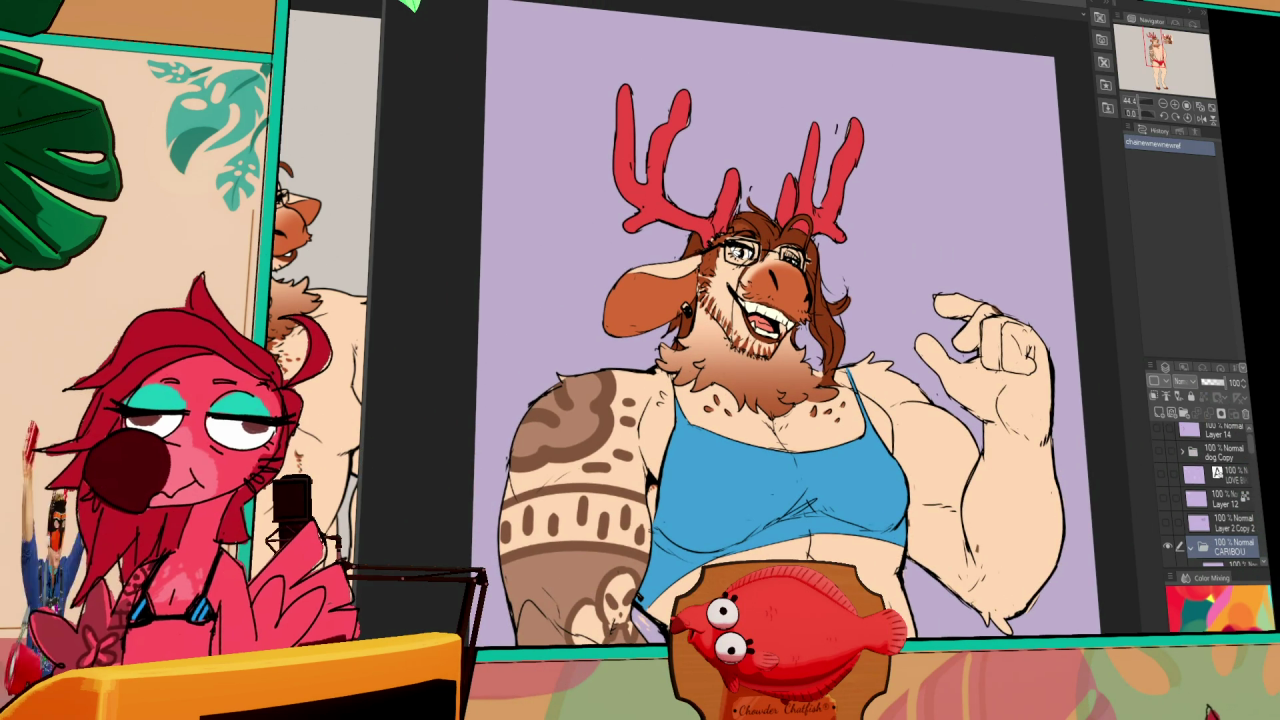
{"action": "key", "text": "ctrl+Tab"}
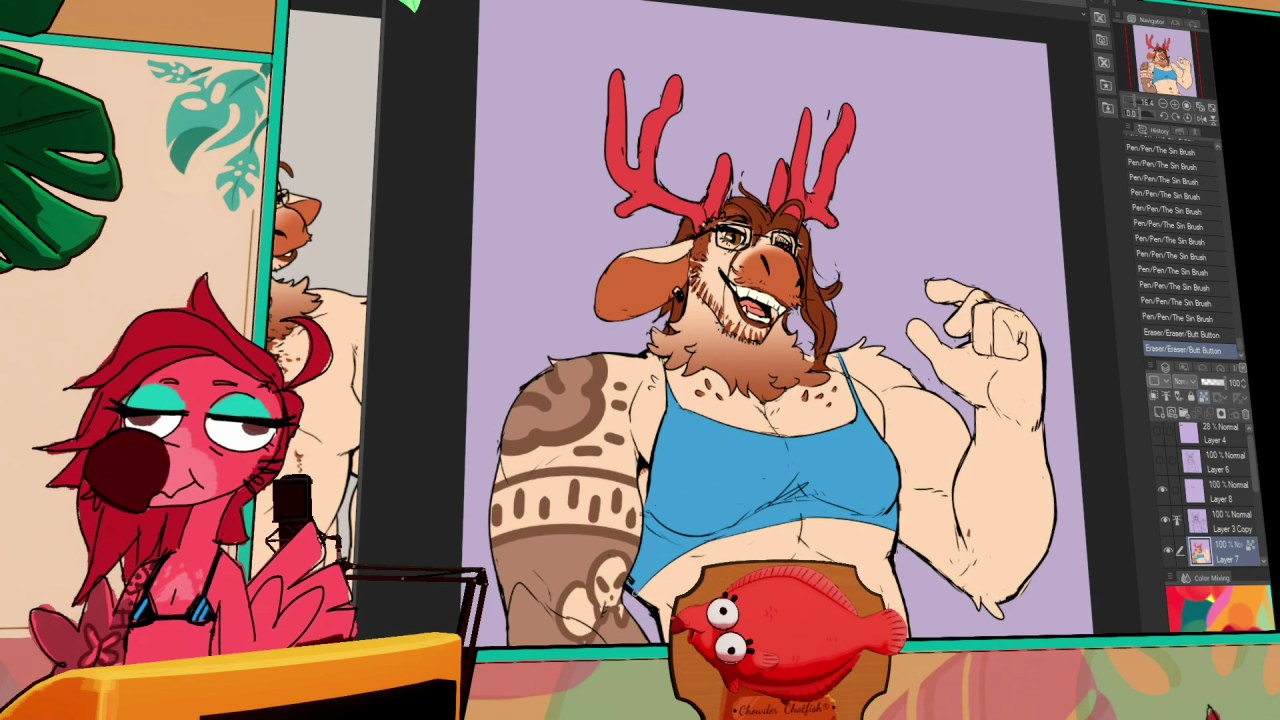
{"action": "left_click_drag", "start_coordinate": [851, 440], "coordinate": [842, 419]}
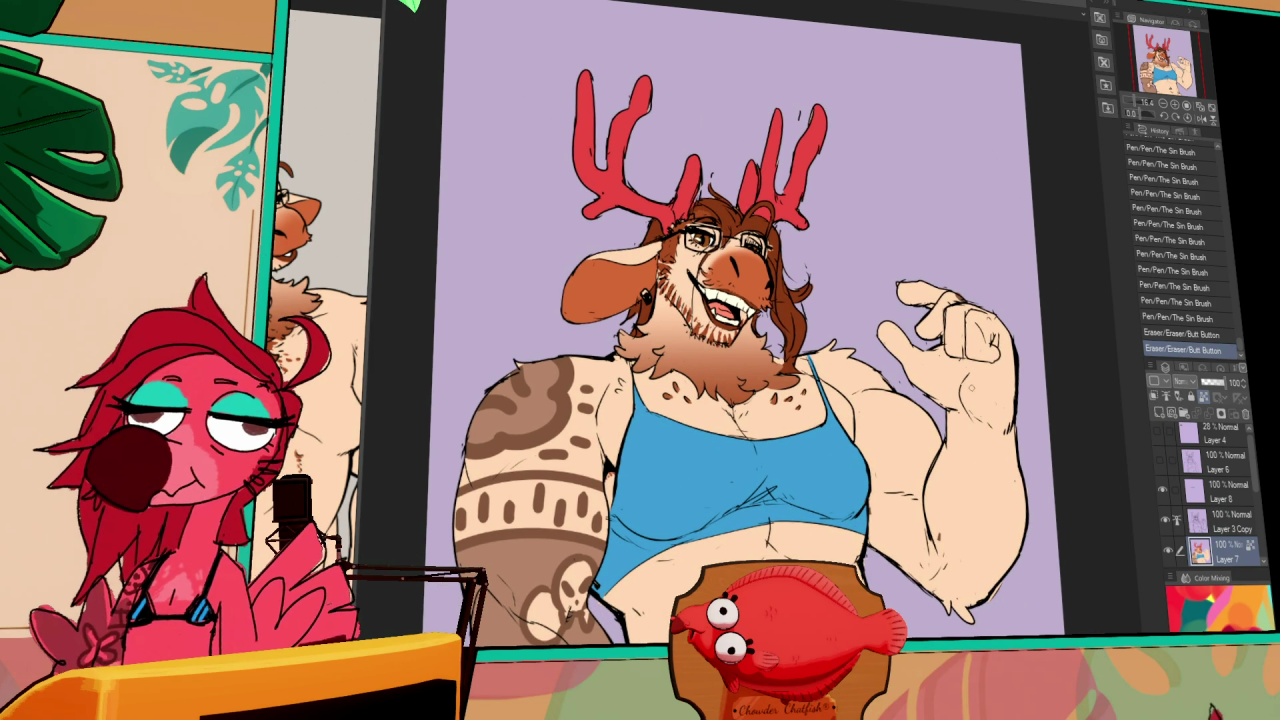
{"action": "left_click_drag", "start_coordinate": [995, 375], "coordinate": [998, 359]}
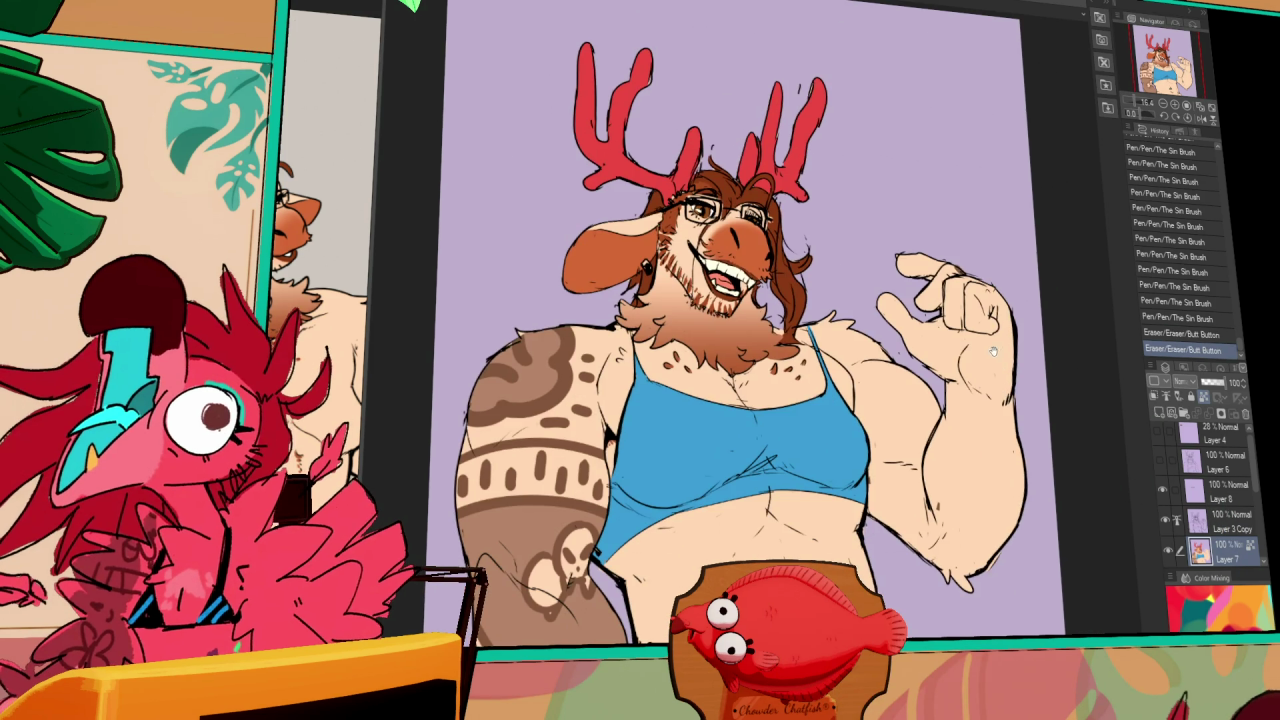
{"action": "left_click", "coordinate": [1224, 512]}
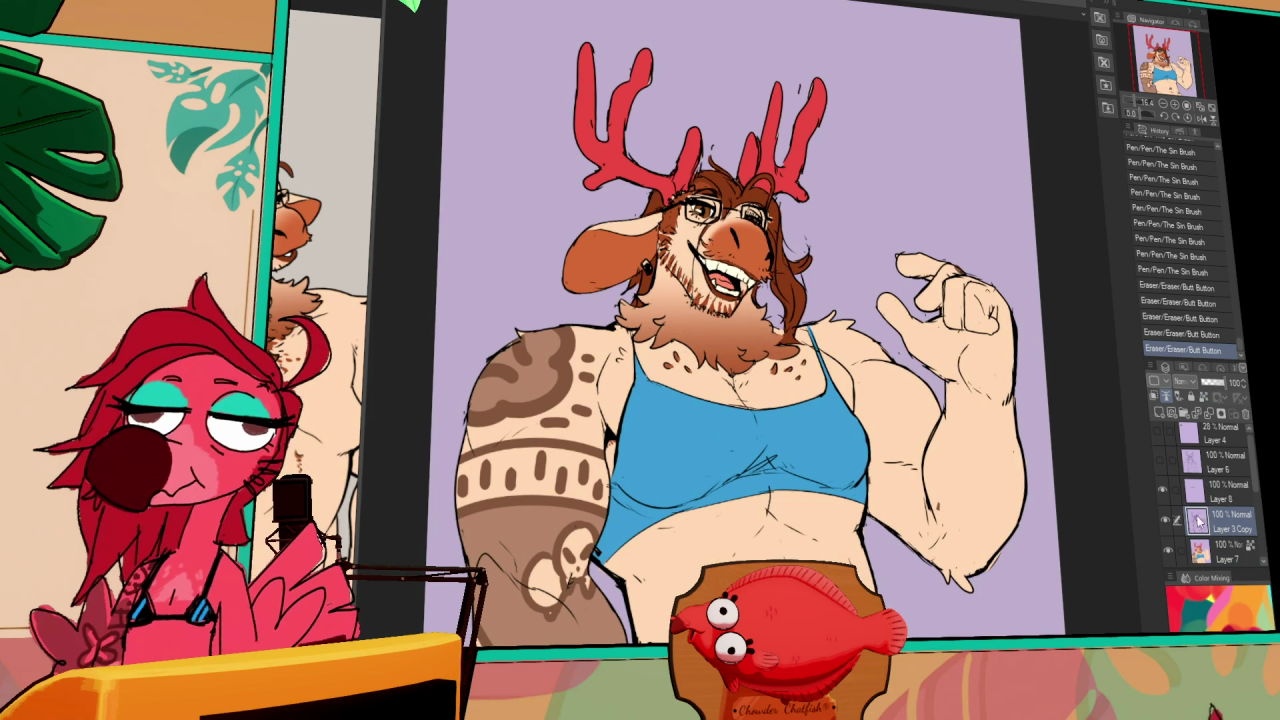
{"action": "left_click_drag", "start_coordinate": [950, 330], "coordinate": [960, 350]}
{"action": "left_click", "coordinate": [1190, 397]}
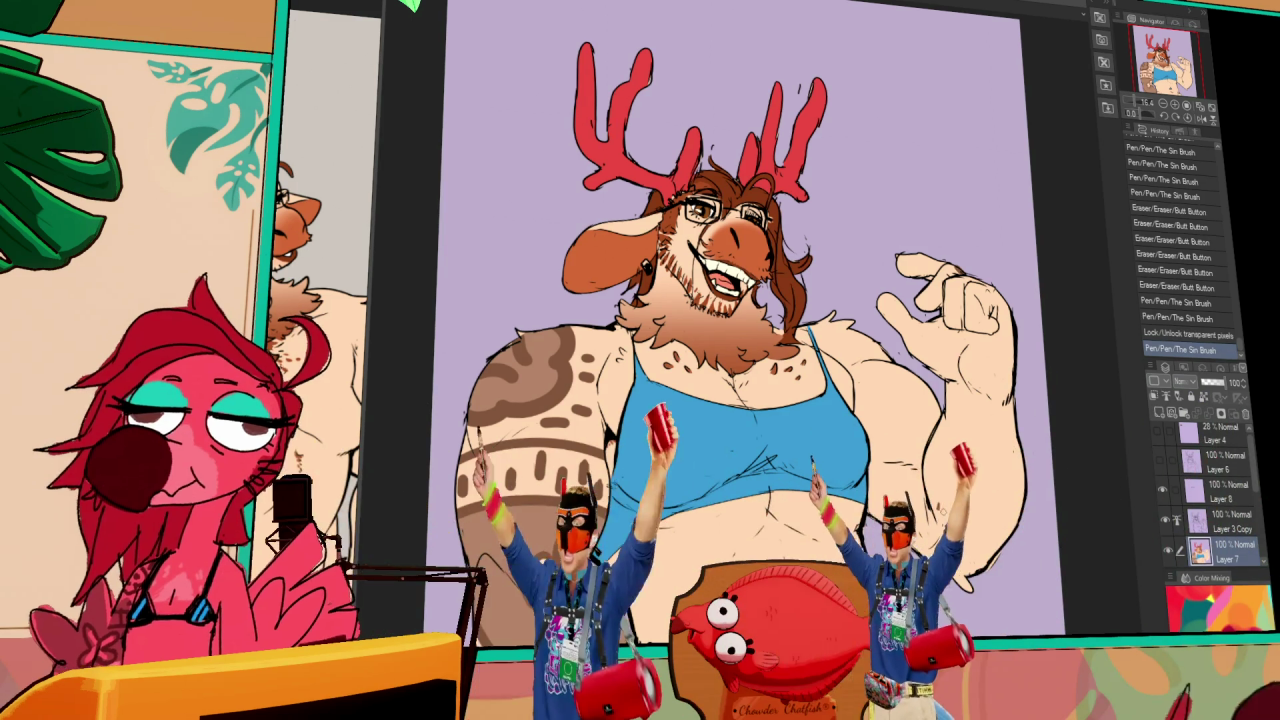
{"action": "left_click_drag", "start_coordinate": [795, 92], "coordinate": [802, 102]}
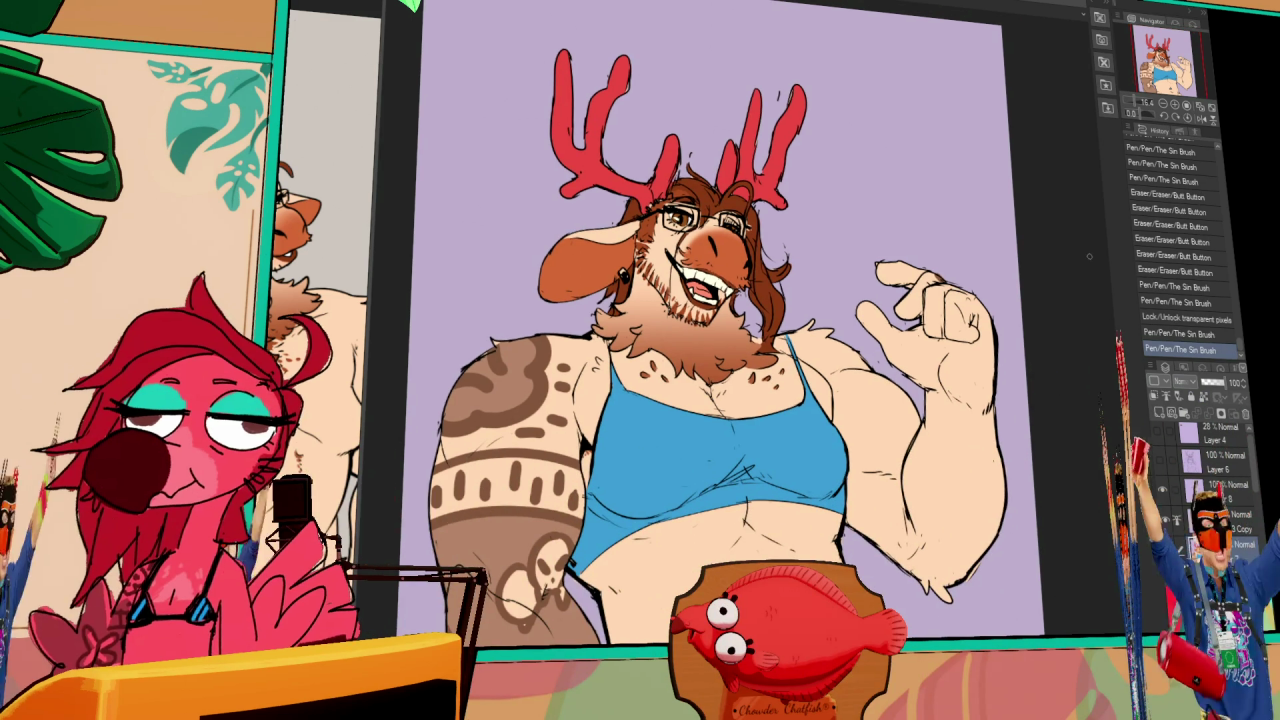
- After rechecking the reference, undo a stray pen stroke on Layer 3 Copy and add a small dot
{"action": "left_click_drag", "start_coordinate": [1089, 255], "coordinate": [1030, 388]}
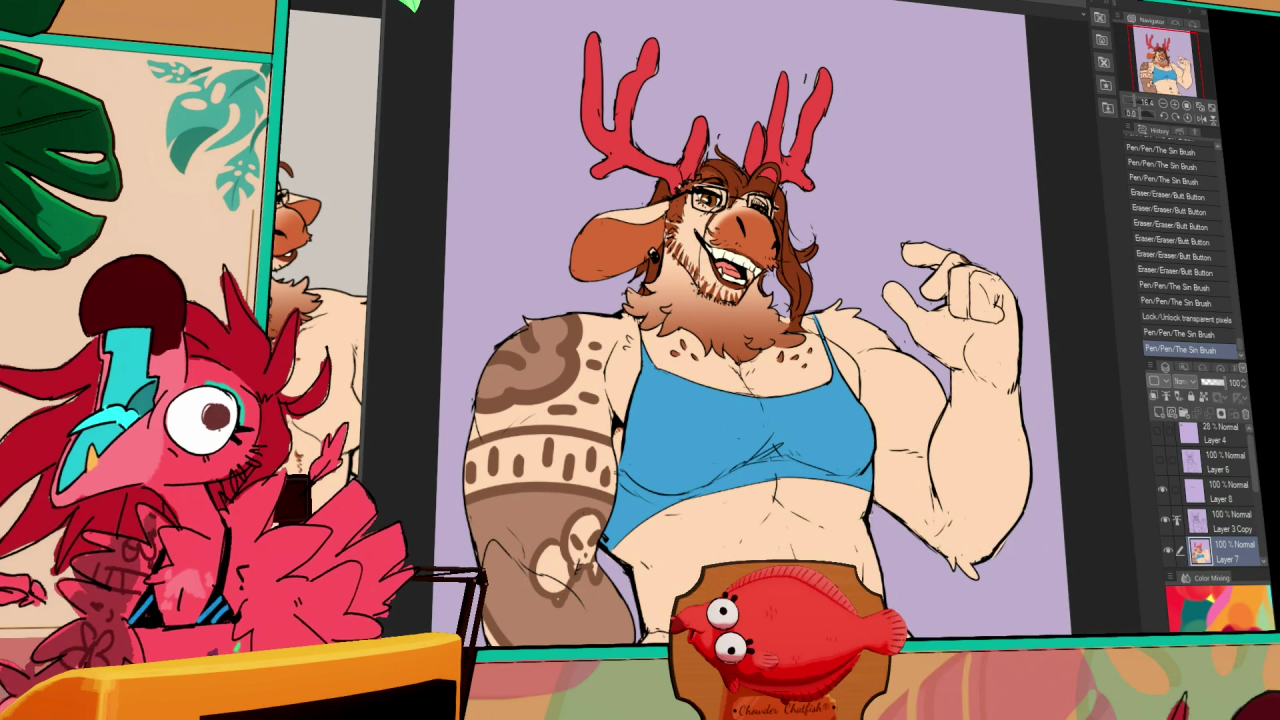
{"action": "key", "text": "ctrl+Tab"}
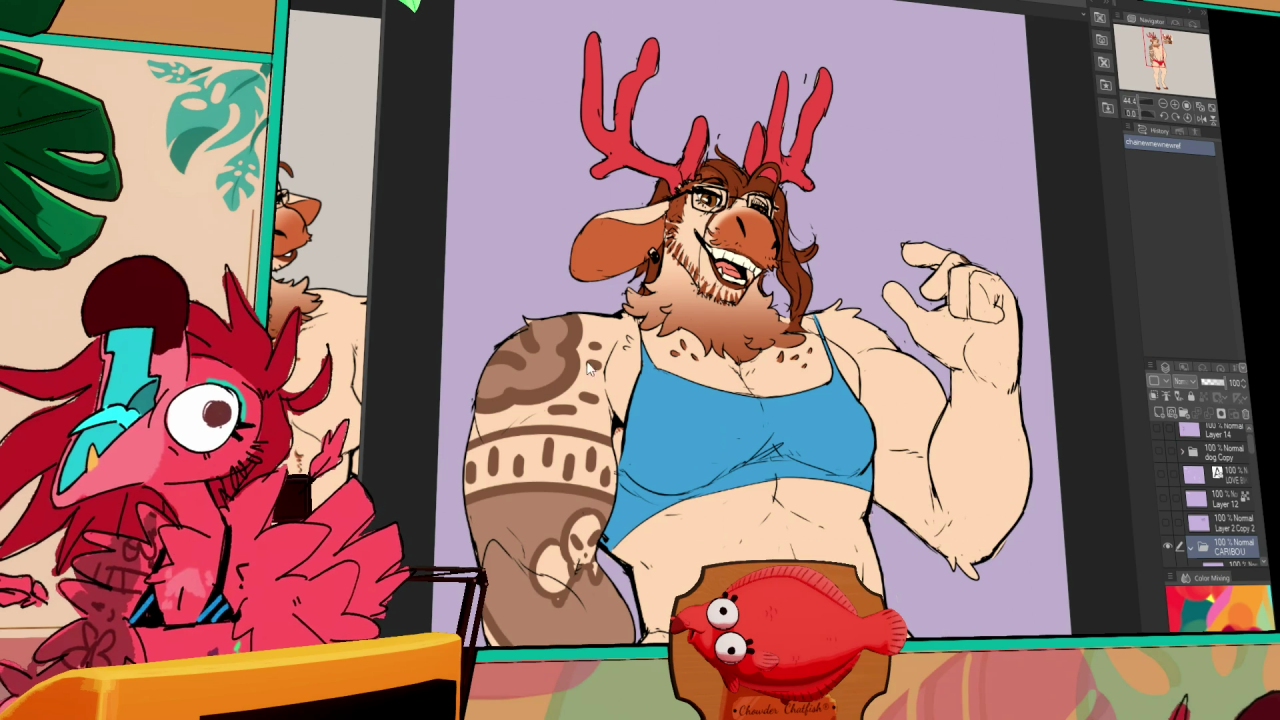
{"action": "key", "text": "ctrl+Tab"}
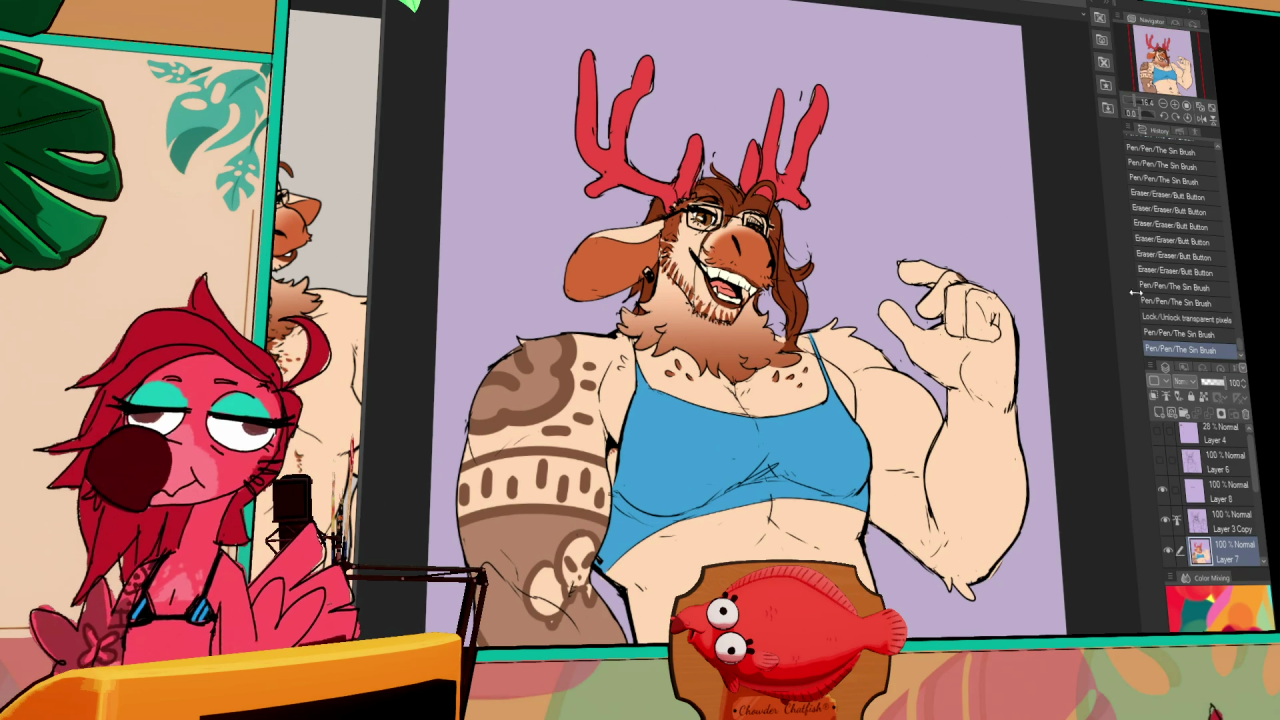
{"action": "left_click", "coordinate": [1226, 519]}
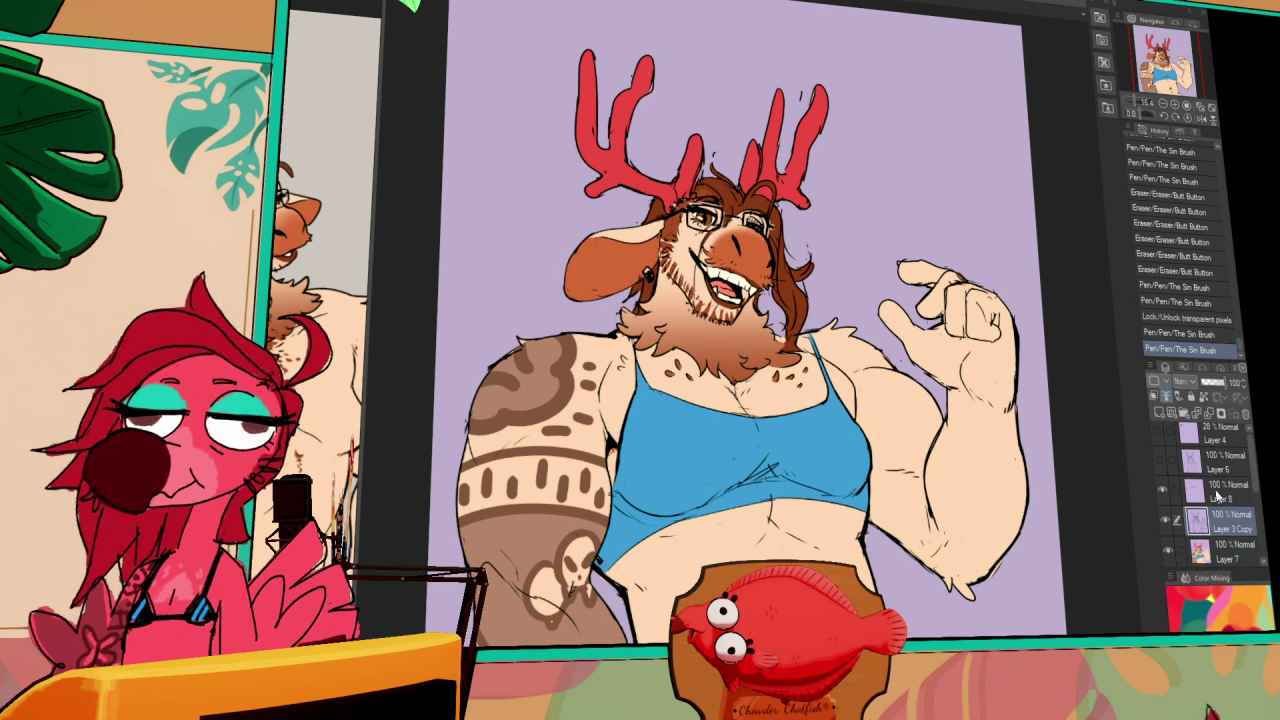
{"action": "key", "text": "ctrl+z"}
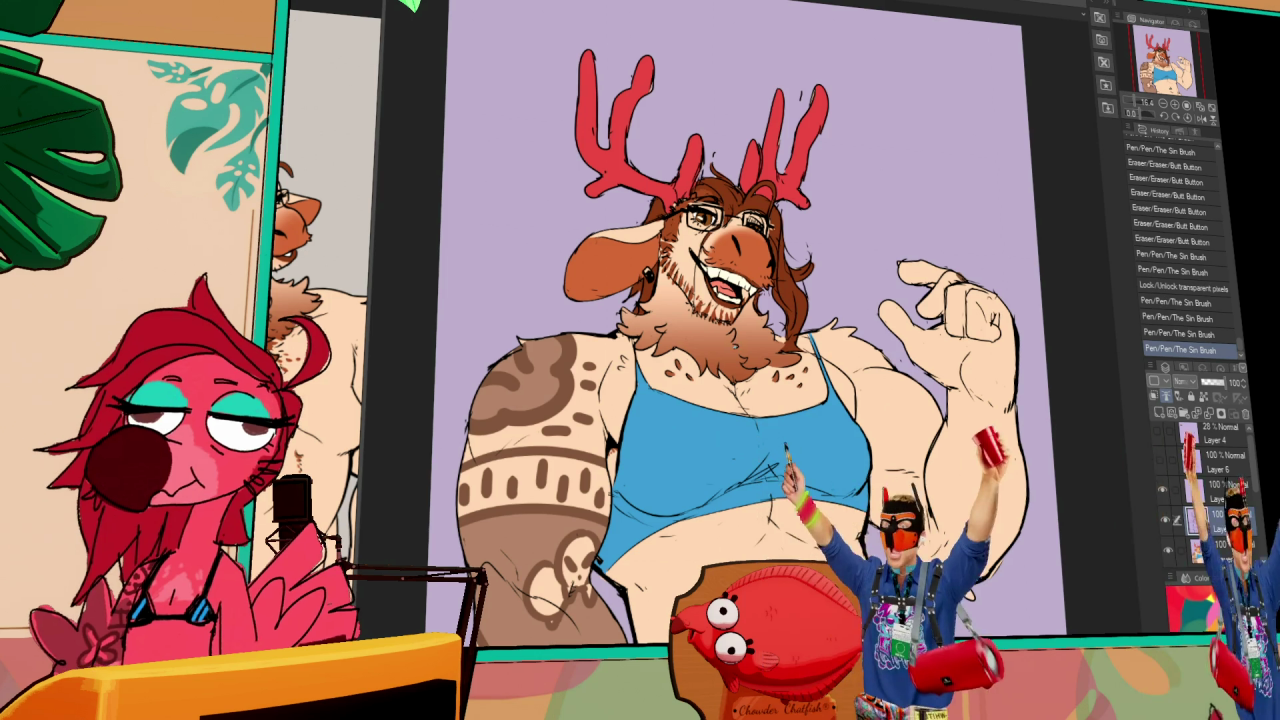
{"action": "left_click", "coordinate": [866, 268]}
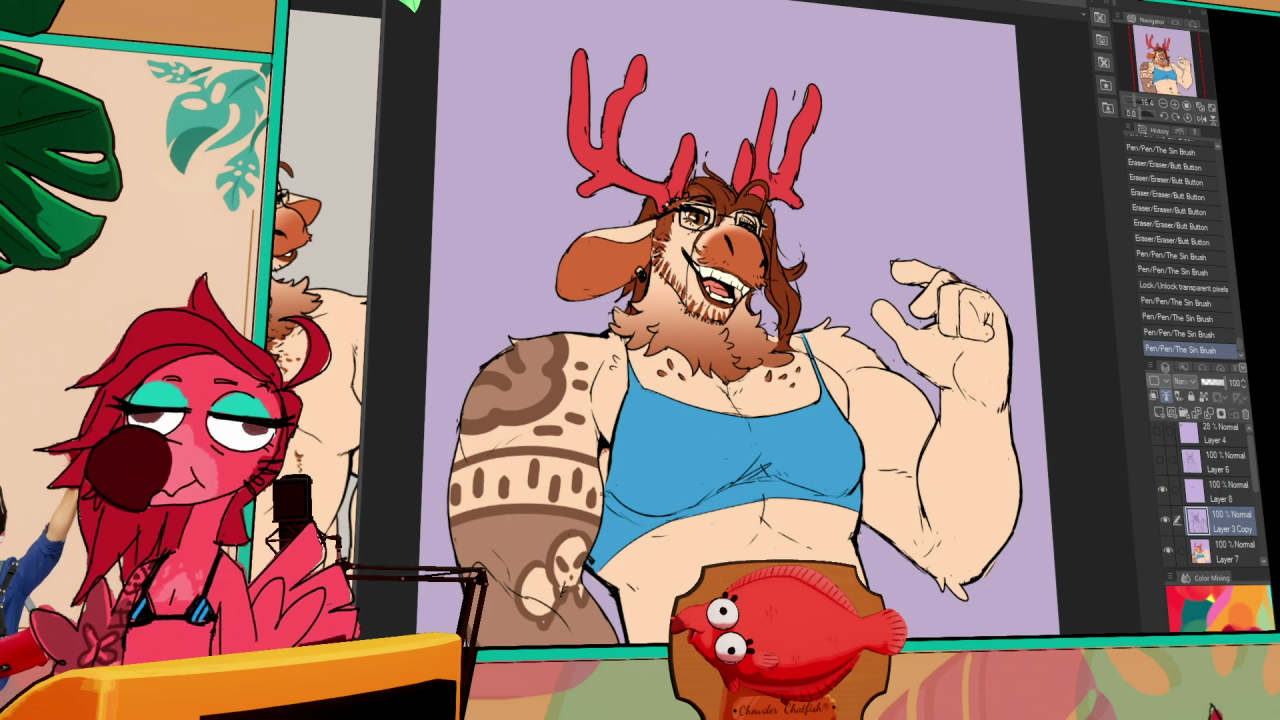
{"action": "left_click_drag", "start_coordinate": [973, 374], "coordinate": [971, 354]}
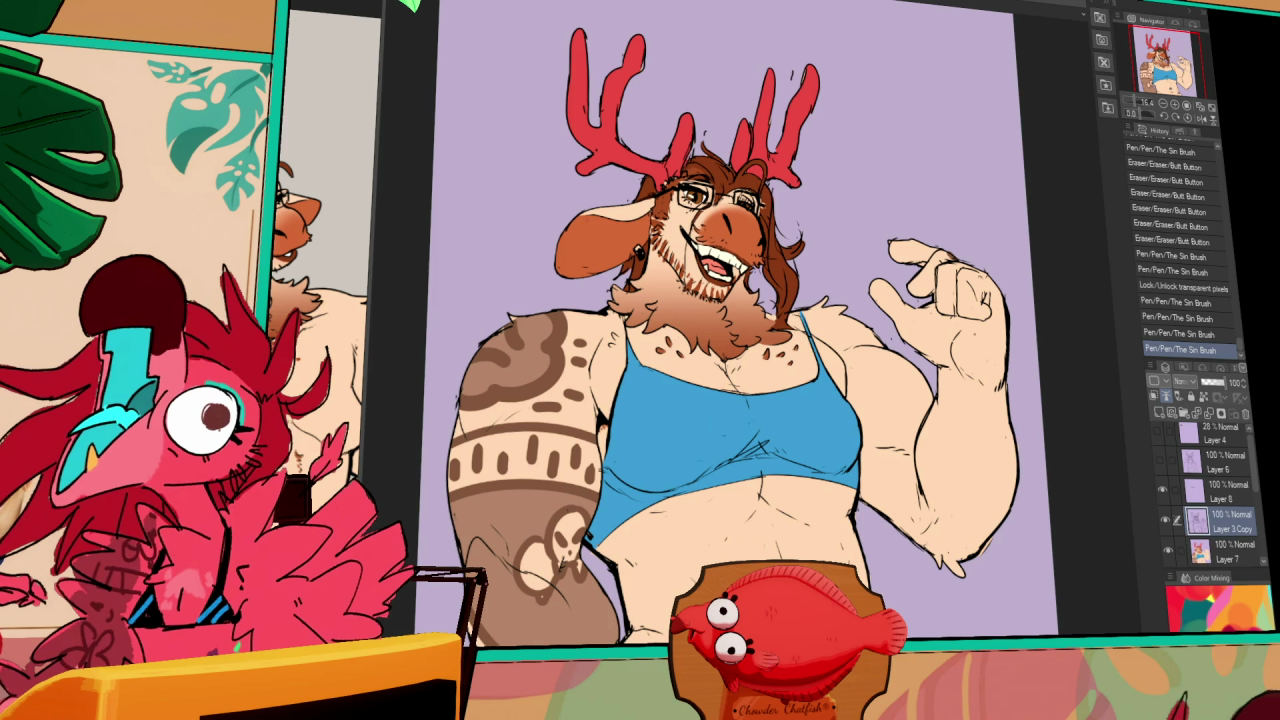
{"action": "left_click", "coordinate": [1180, 512]}
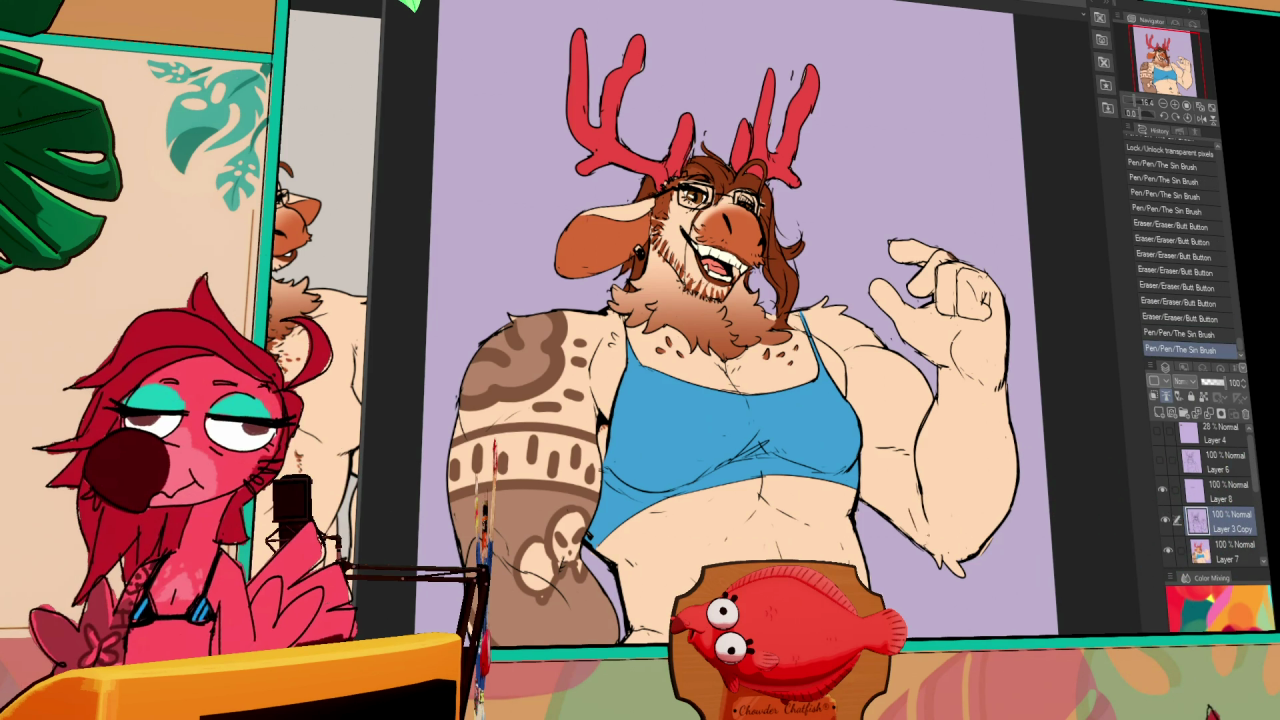
{"action": "scroll", "coordinate": [1040, 411], "scroll_direction": "up", "scroll_amount": 1}
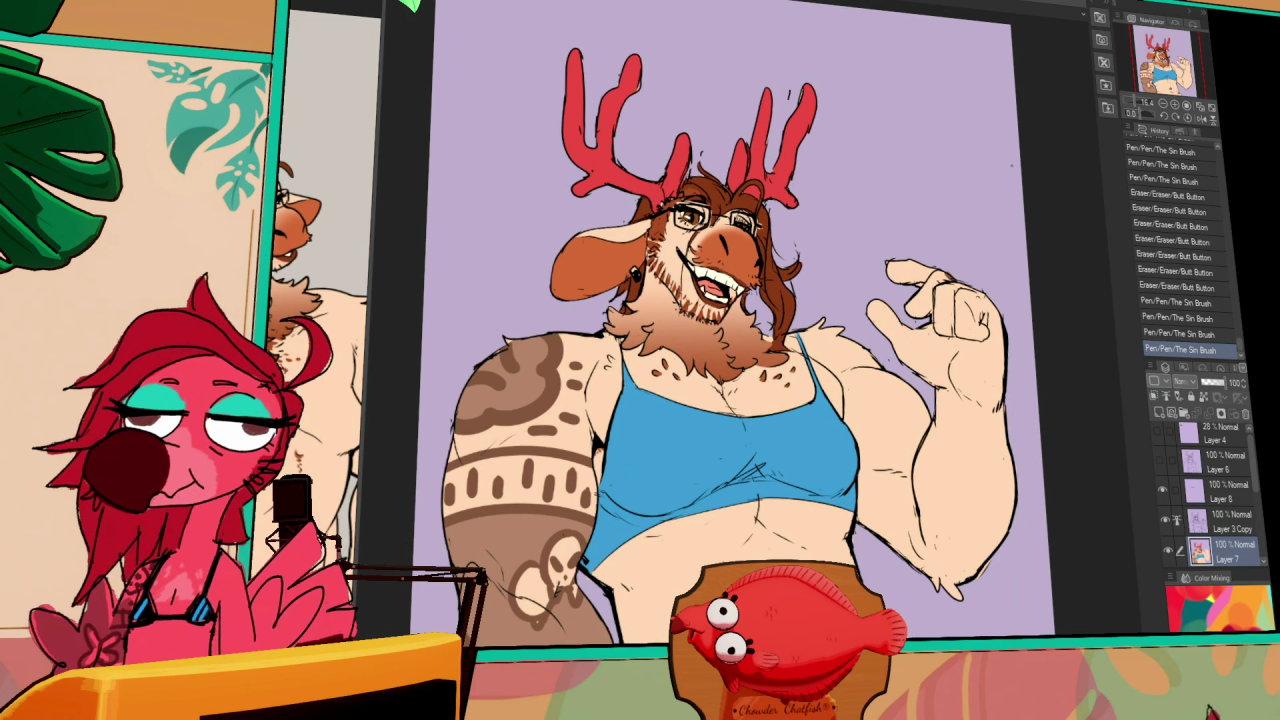
- Colour the raised fingertips brown on Layer 7, then auto-select the face and beard region
{"action": "key", "text": "ctrl+z"}
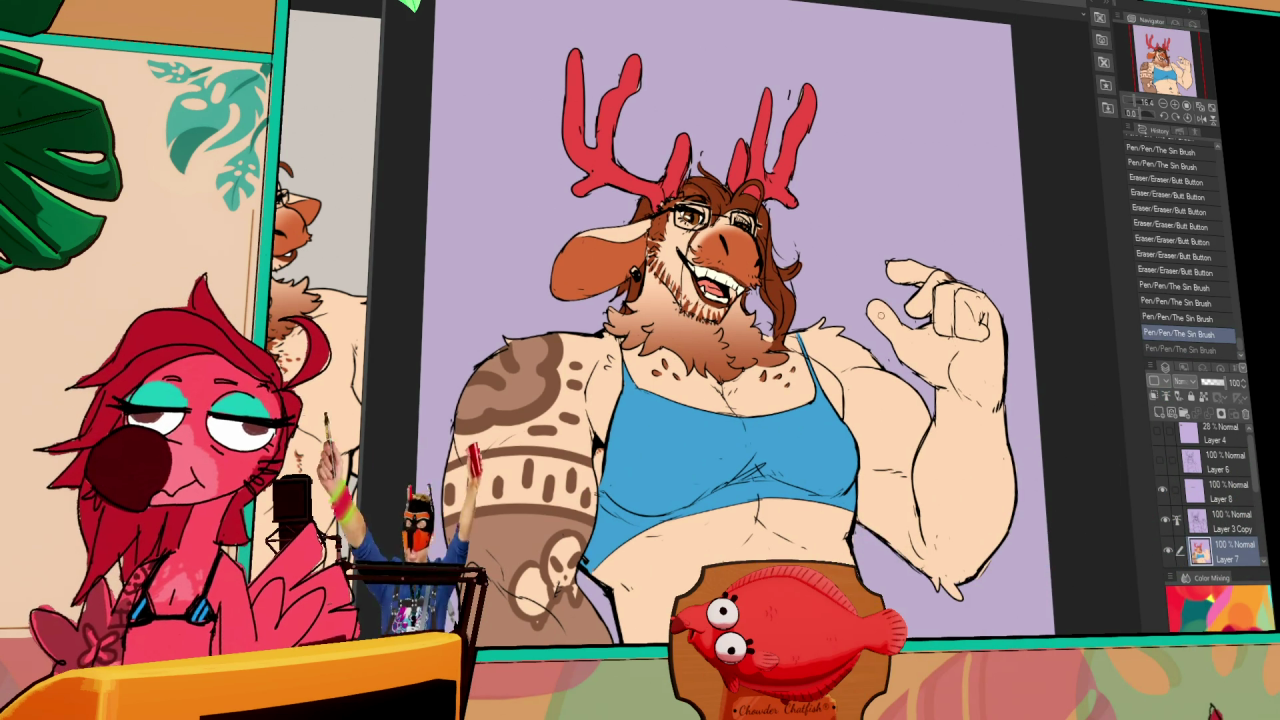
{"action": "left_click_drag", "start_coordinate": [870, 302], "coordinate": [883, 322]}
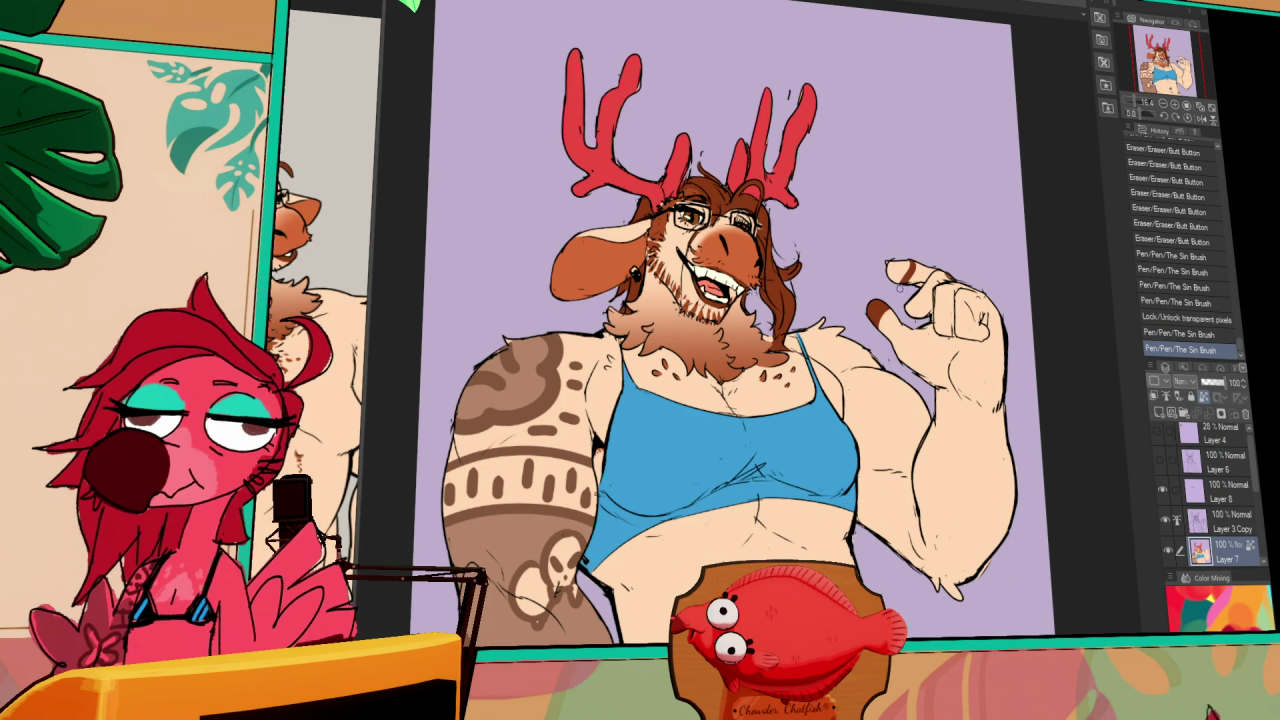
{"action": "mouse_move", "coordinate": [904, 264]}
{"action": "left_mouse_down"}
{"action": "mouse_move", "coordinate": [888, 276]}
{"action": "mouse_move", "coordinate": [928, 236]}
{"action": "mouse_move", "coordinate": [900, 262]}
{"action": "left_mouse_up"}
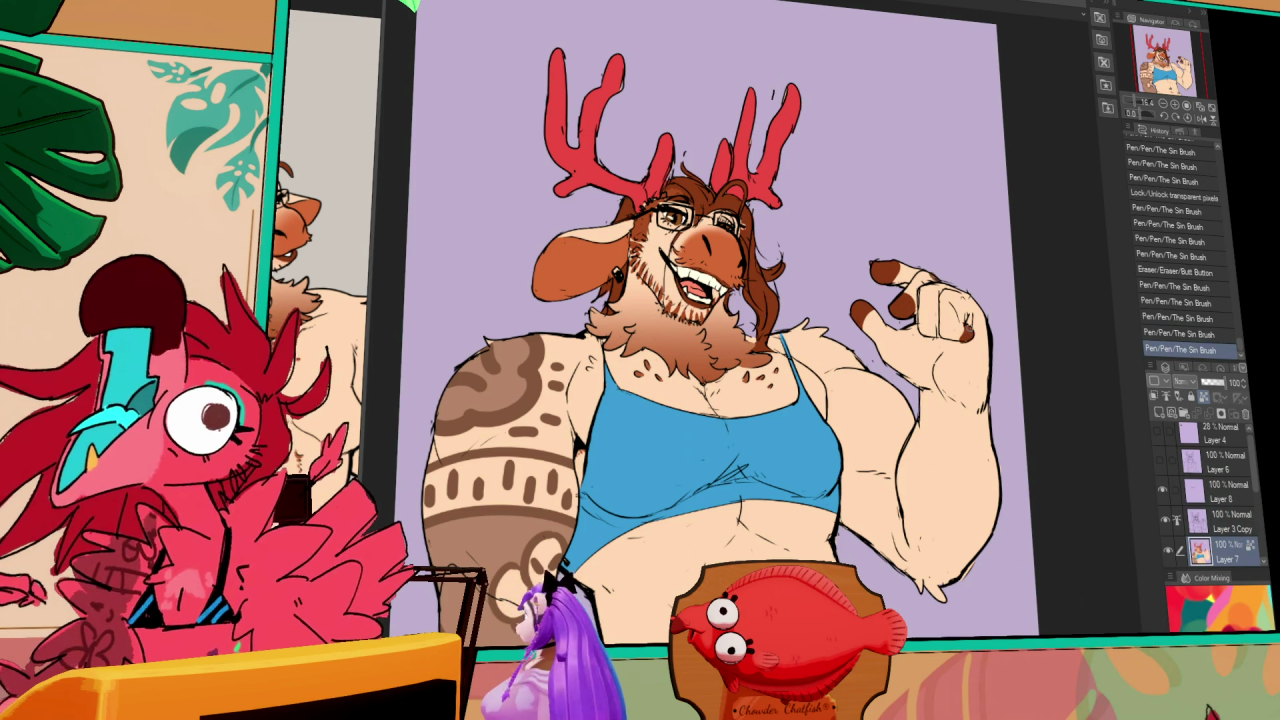
{"action": "left_click_drag", "start_coordinate": [990, 240], "coordinate": [1010, 222]}
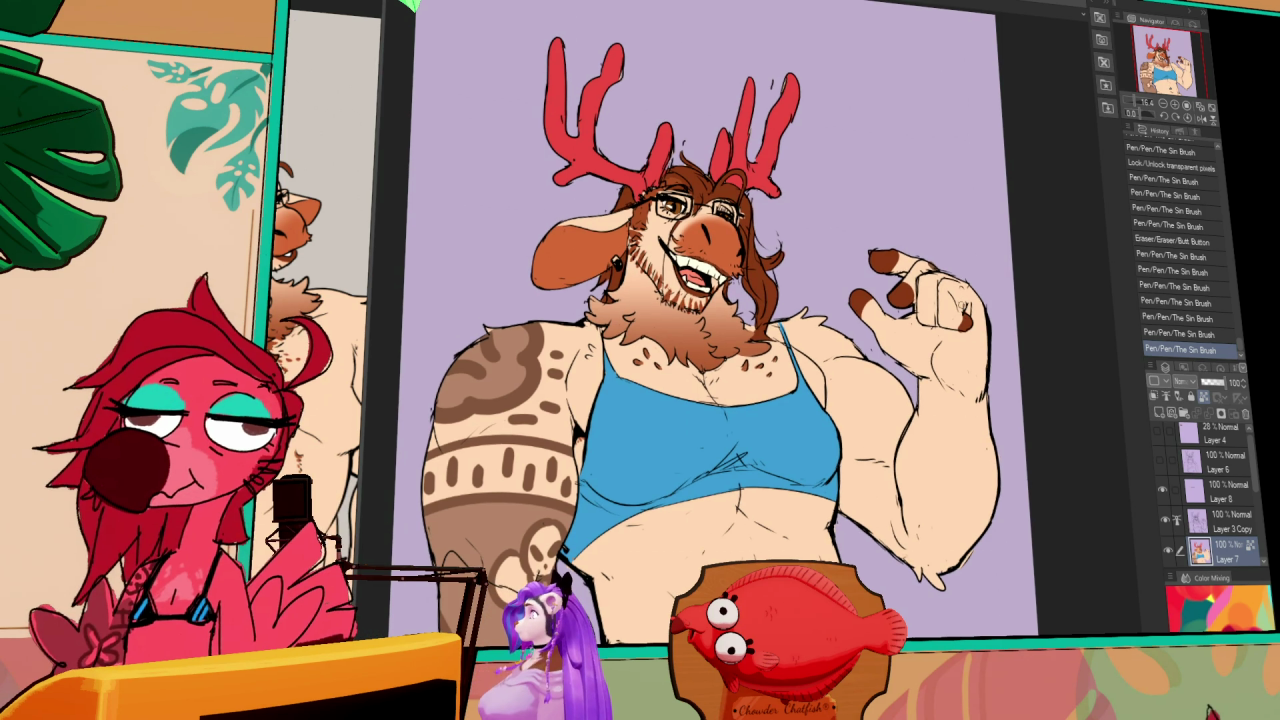
{"action": "left_click", "coordinate": [1222, 527]}
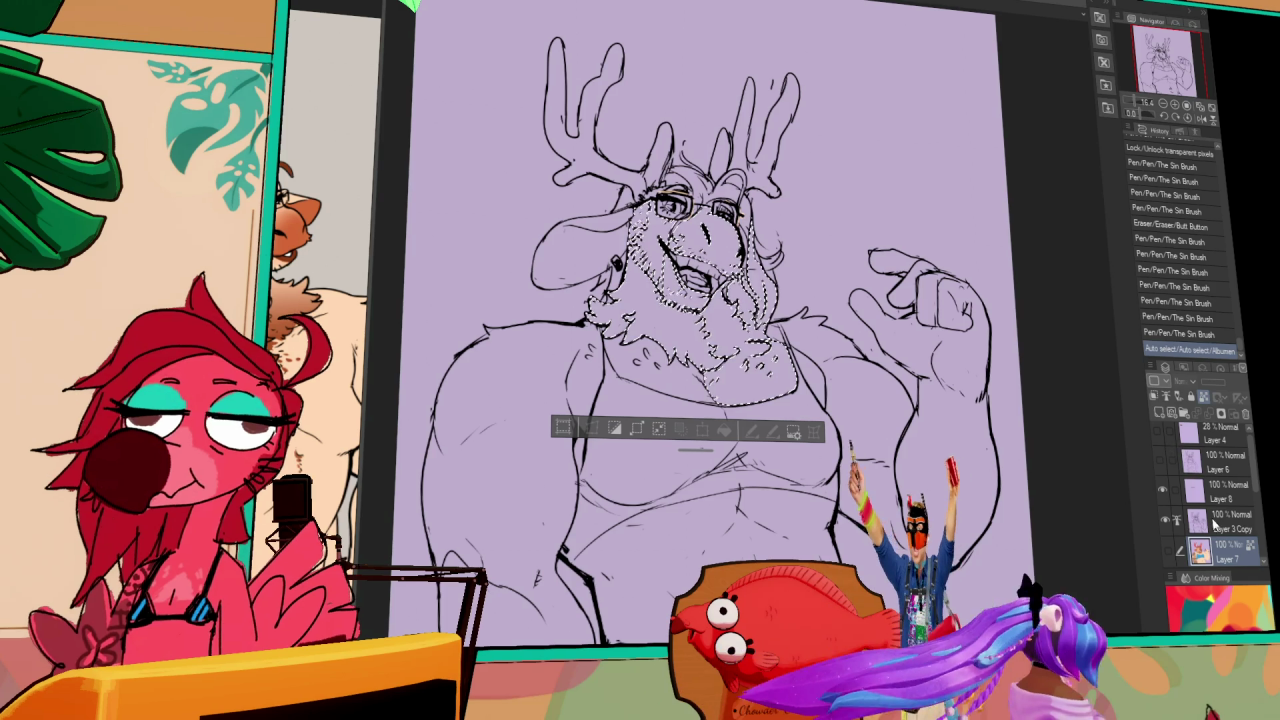
{"action": "left_click", "coordinate": [1213, 514]}
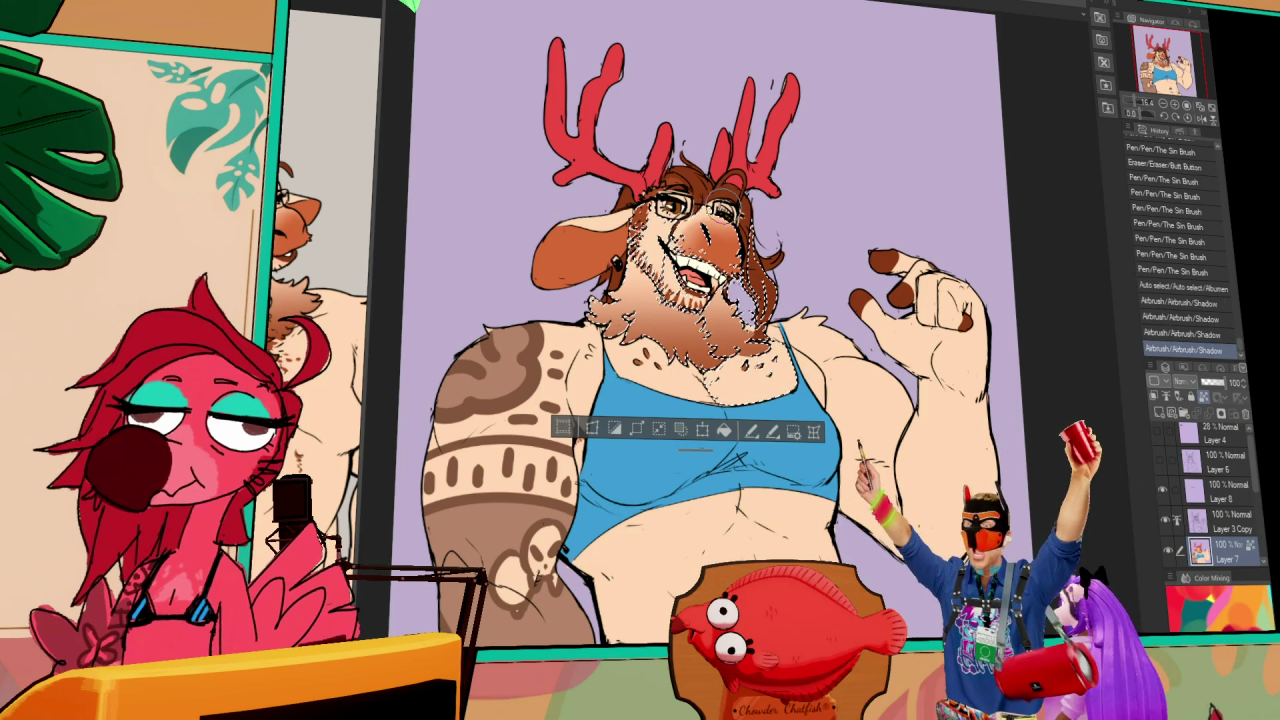
- Release the face-and-beard selection once its airbrushed shadow is done
{"action": "key", "text": "ctrl+d"}
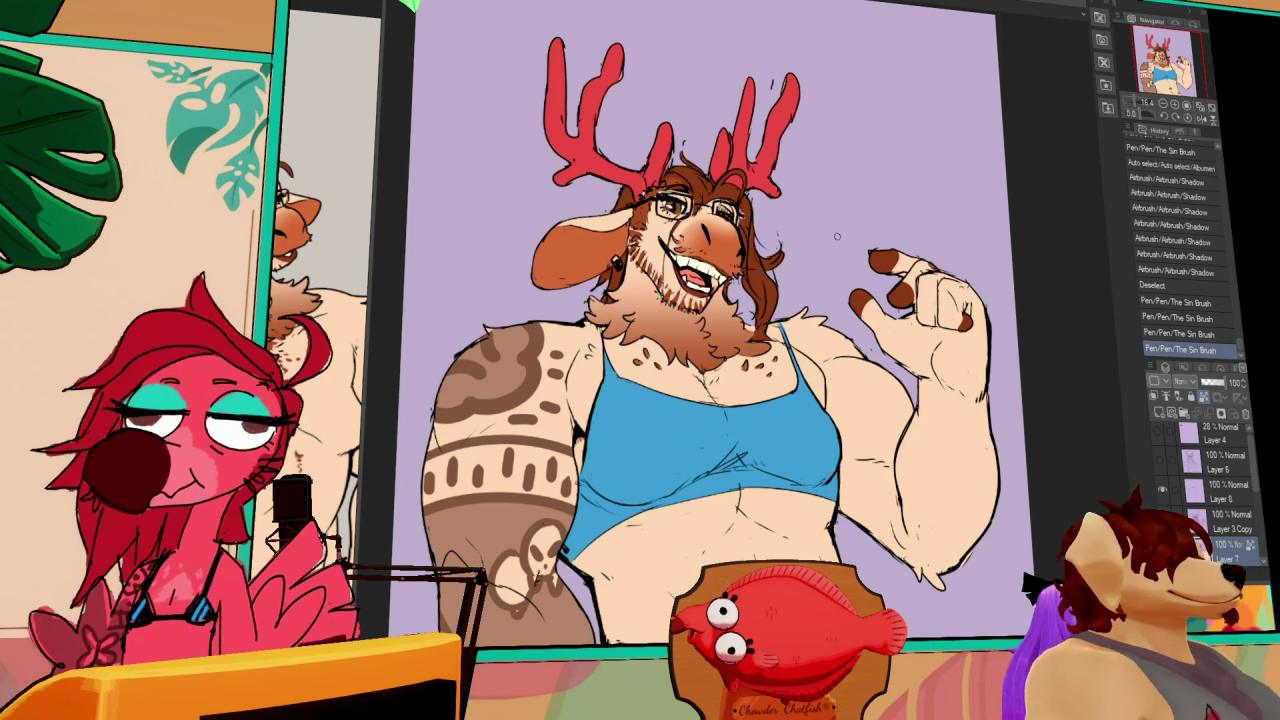
{"action": "left_click_drag", "start_coordinate": [700, 350], "coordinate": [682, 355]}
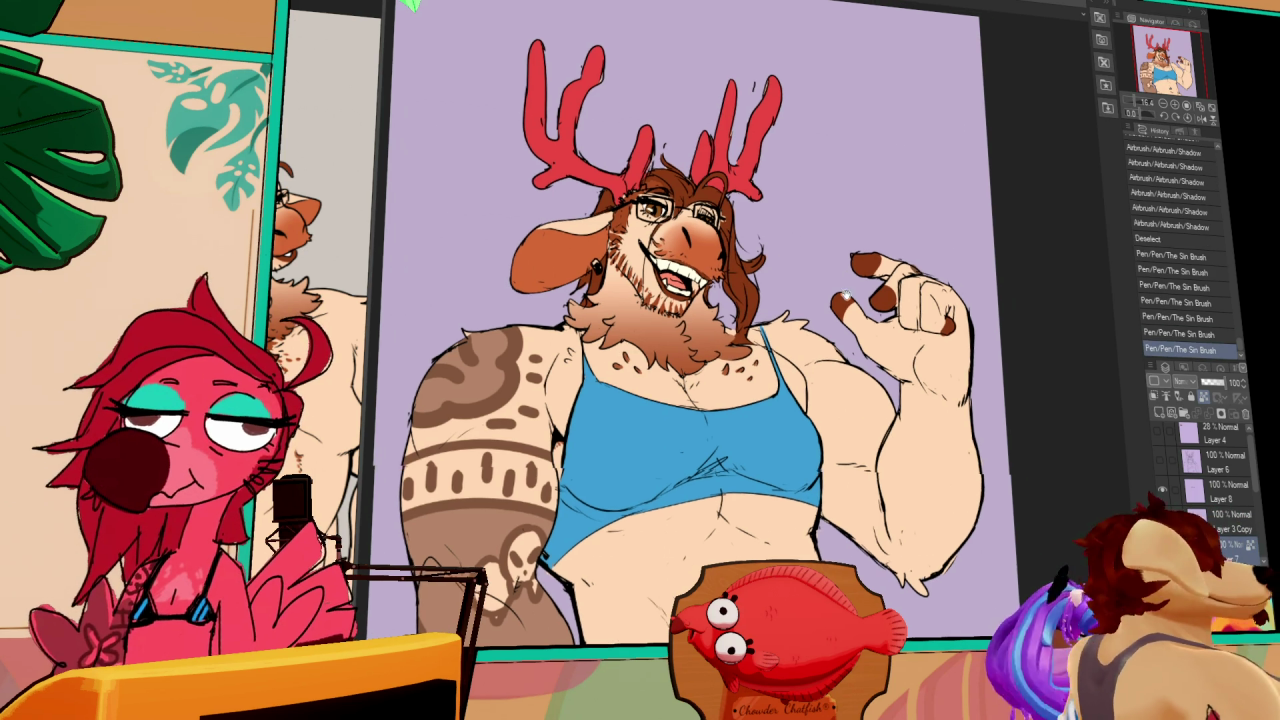
- Undo the stray beard stroke and erase small marks near the face on Layer 3 Copy
{"action": "mouse_move", "coordinate": [905, 293]}
{"action": "left_mouse_down"}
{"action": "mouse_move", "coordinate": [899, 330]}
{"action": "mouse_move", "coordinate": [859, 305]}
{"action": "mouse_move", "coordinate": [872, 281]}
{"action": "left_mouse_up"}
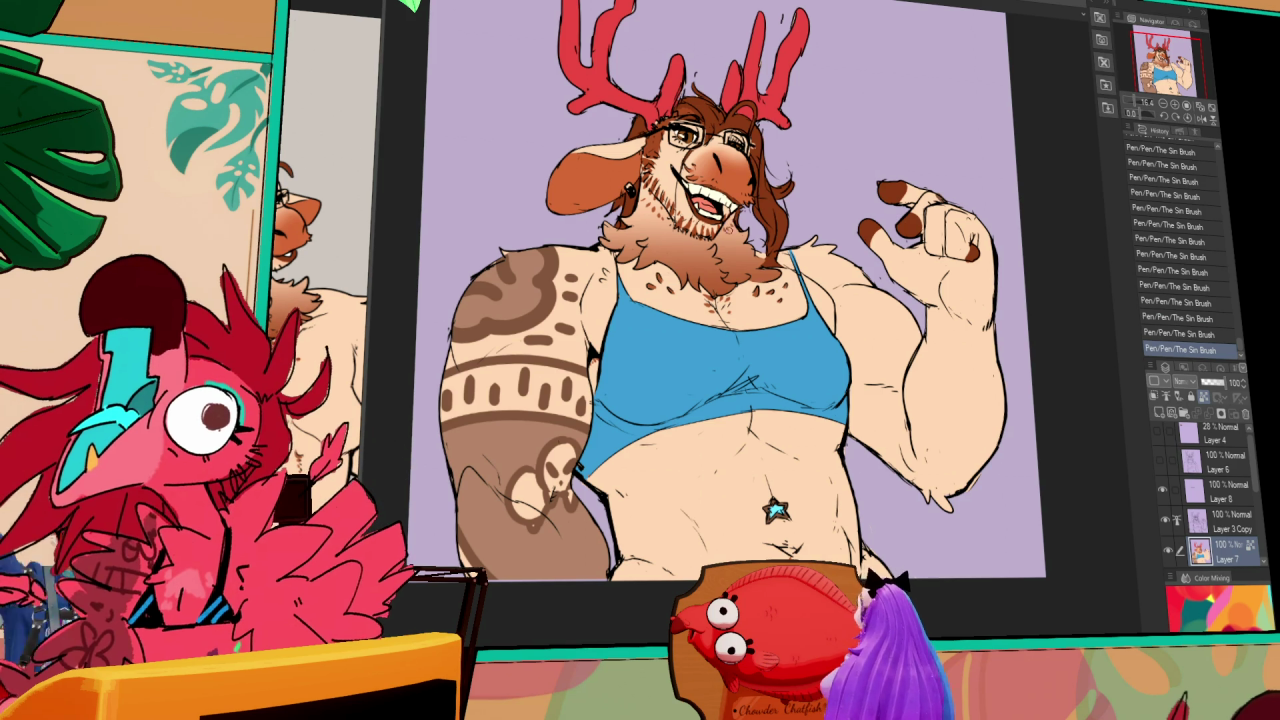
{"action": "left_click_drag", "start_coordinate": [745, 270], "coordinate": [786, 362]}
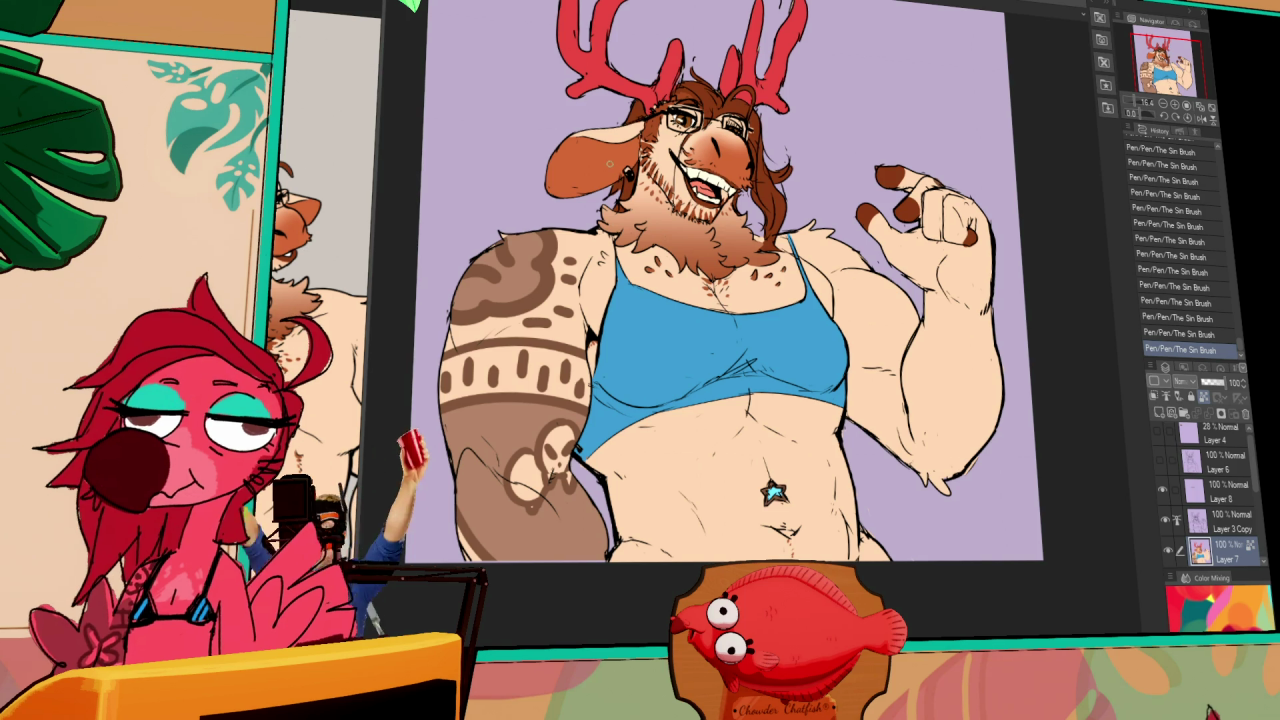
{"action": "key", "text": "ctrl+z"}
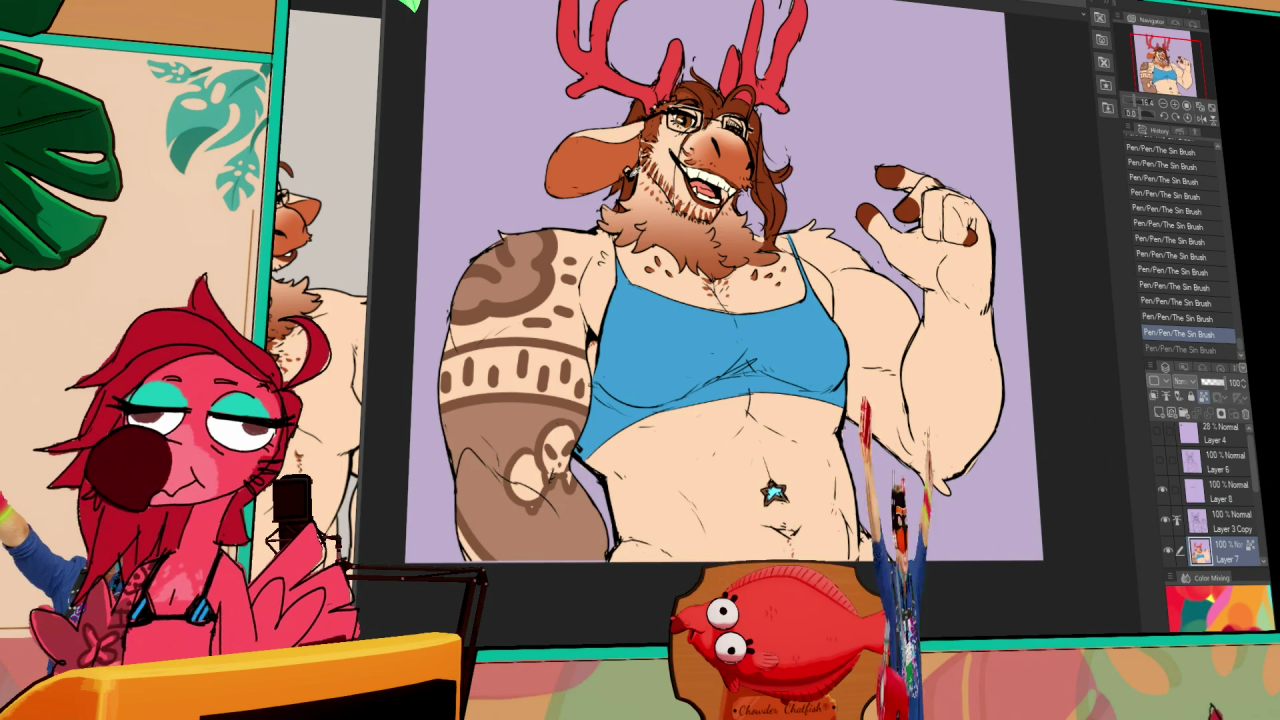
{"action": "left_click", "coordinate": [1222, 524]}
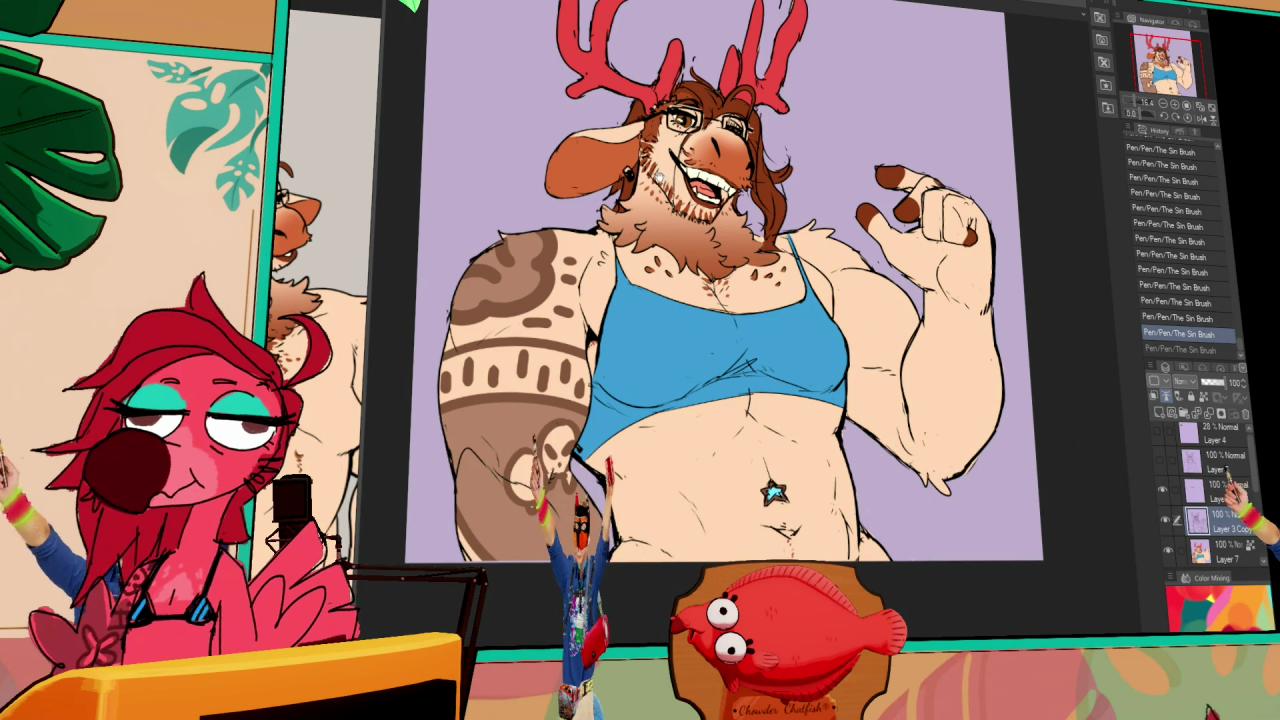
{"action": "left_click_drag", "start_coordinate": [700, 300], "coordinate": [726, 343]}
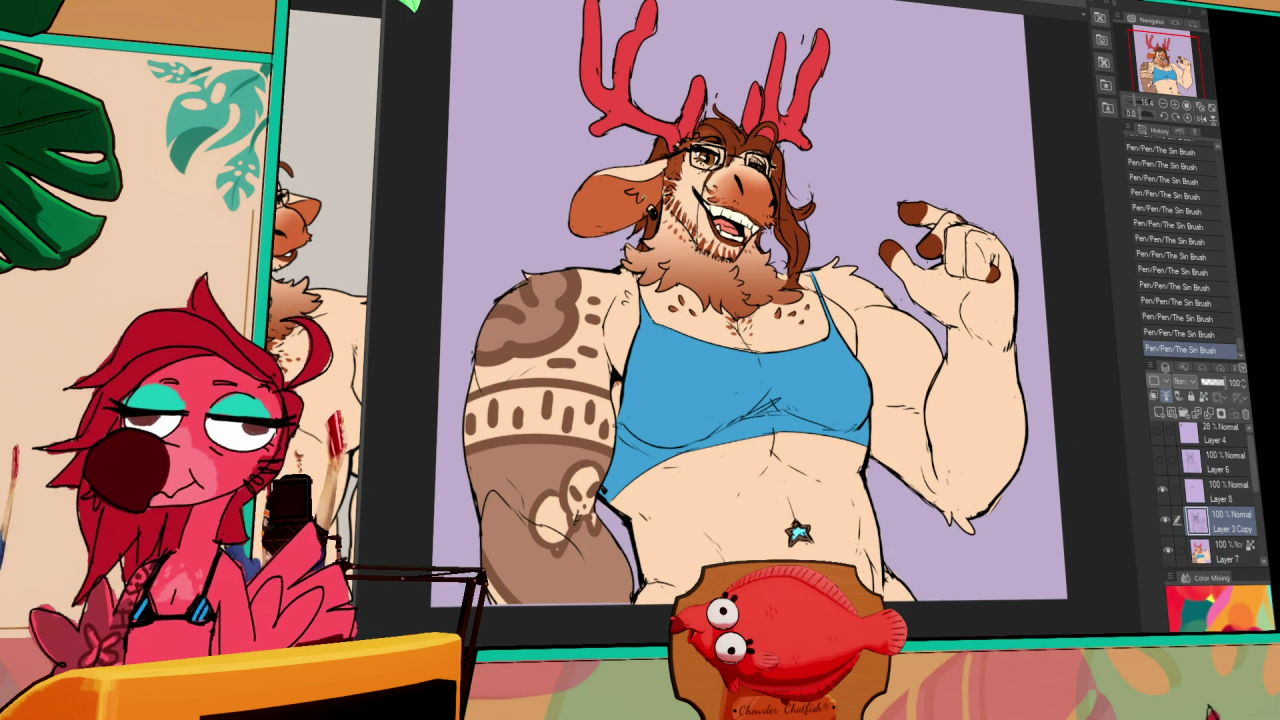
{"action": "left_click_drag", "start_coordinate": [615, 158], "coordinate": [665, 188]}
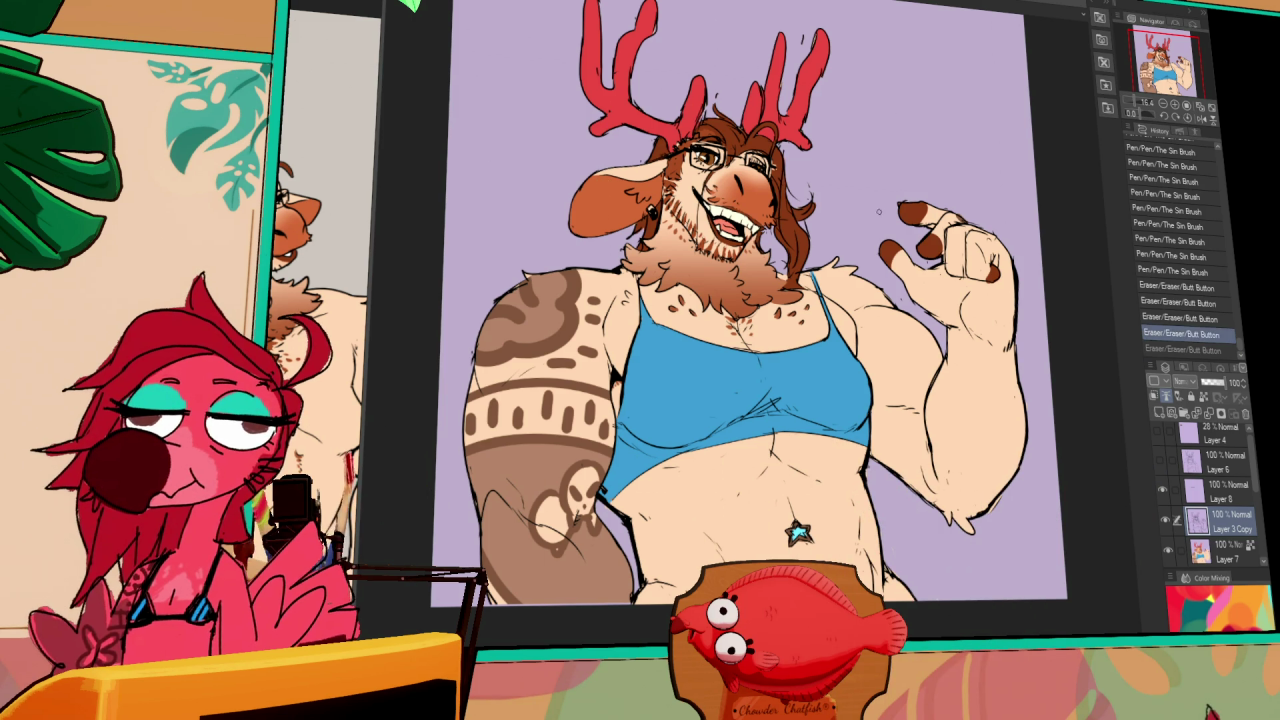
- Add a small pen touch-up and auto-select the blue crop top
{"action": "left_click_drag", "start_coordinate": [897, 478], "coordinate": [838, 475]}
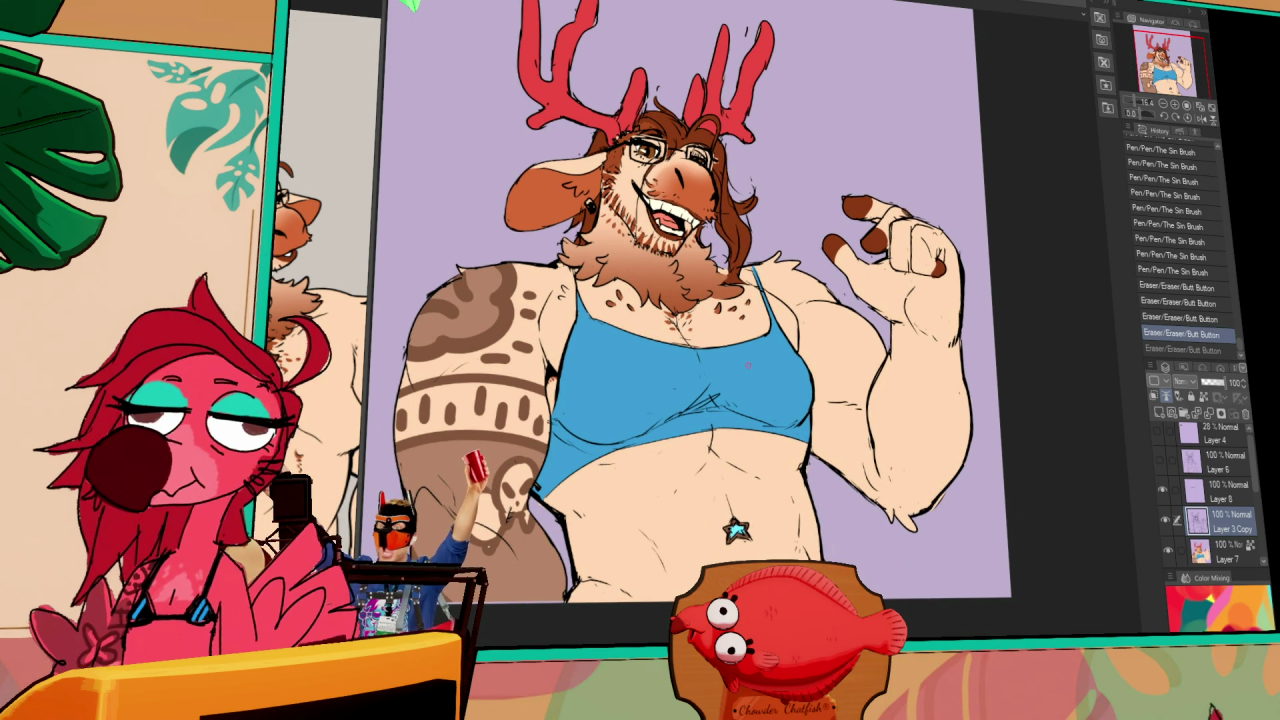
{"action": "left_click_drag", "start_coordinate": [700, 350], "coordinate": [728, 313]}
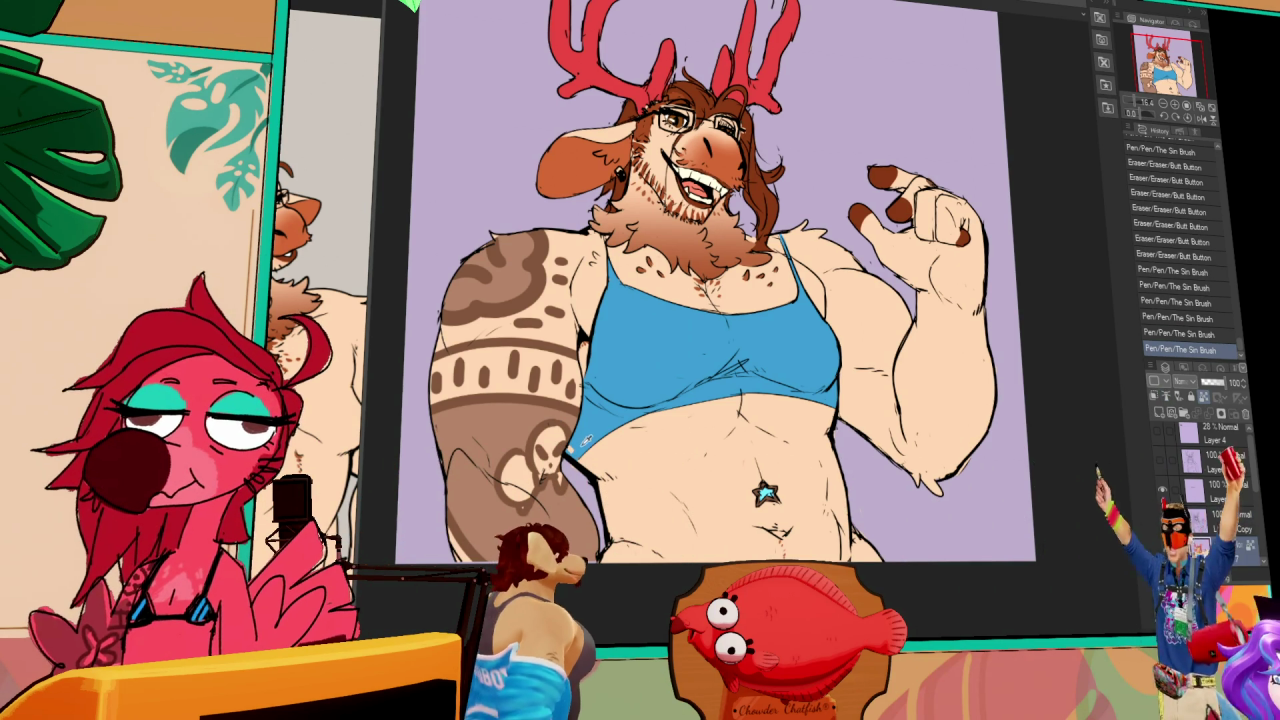
{"action": "left_click_drag", "start_coordinate": [580, 432], "coordinate": [586, 428]}
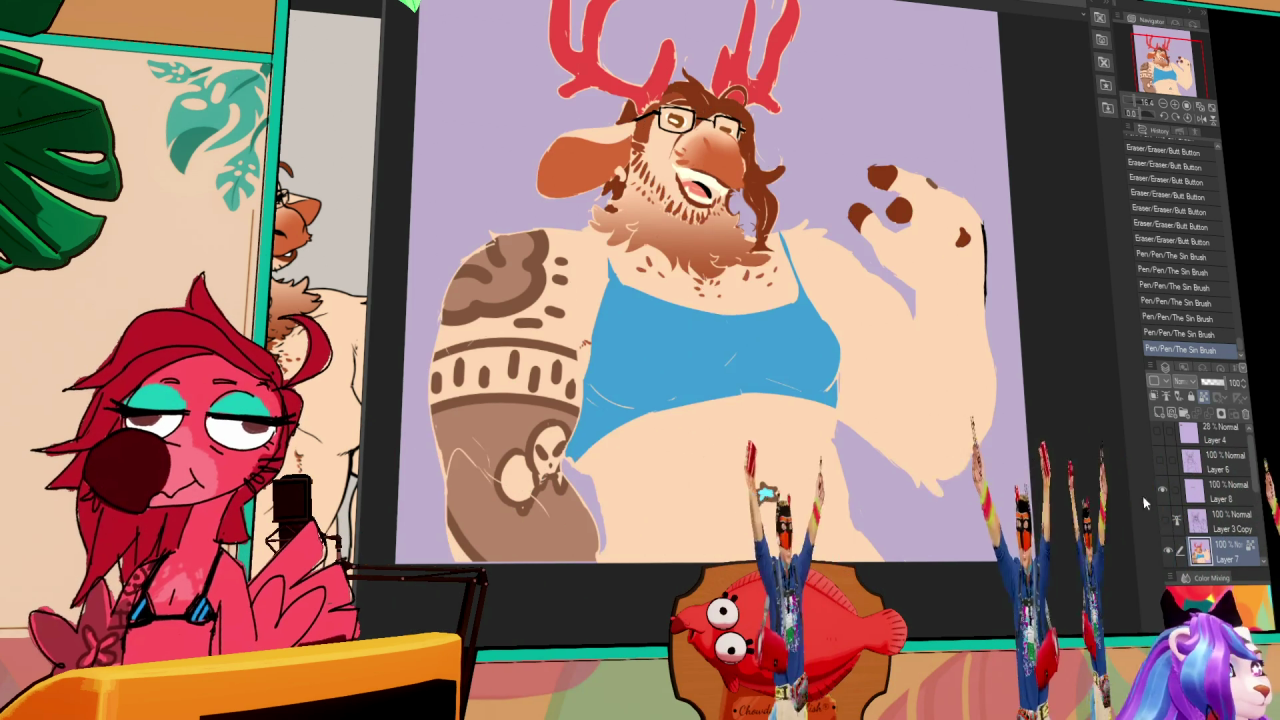
{"action": "left_click", "coordinate": [710, 320]}
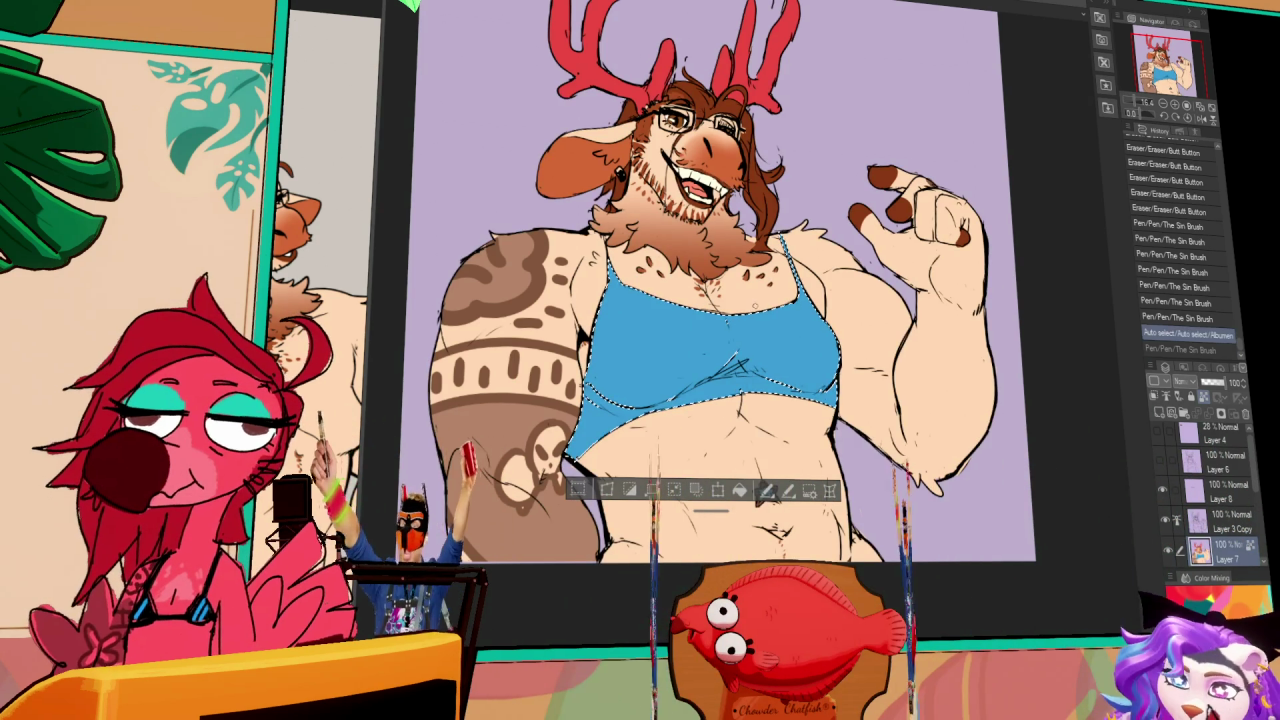
- Draw two dark blue lines and small marks down the crop top's front
{"action": "left_click_drag", "start_coordinate": [776, 388], "coordinate": [770, 322]}
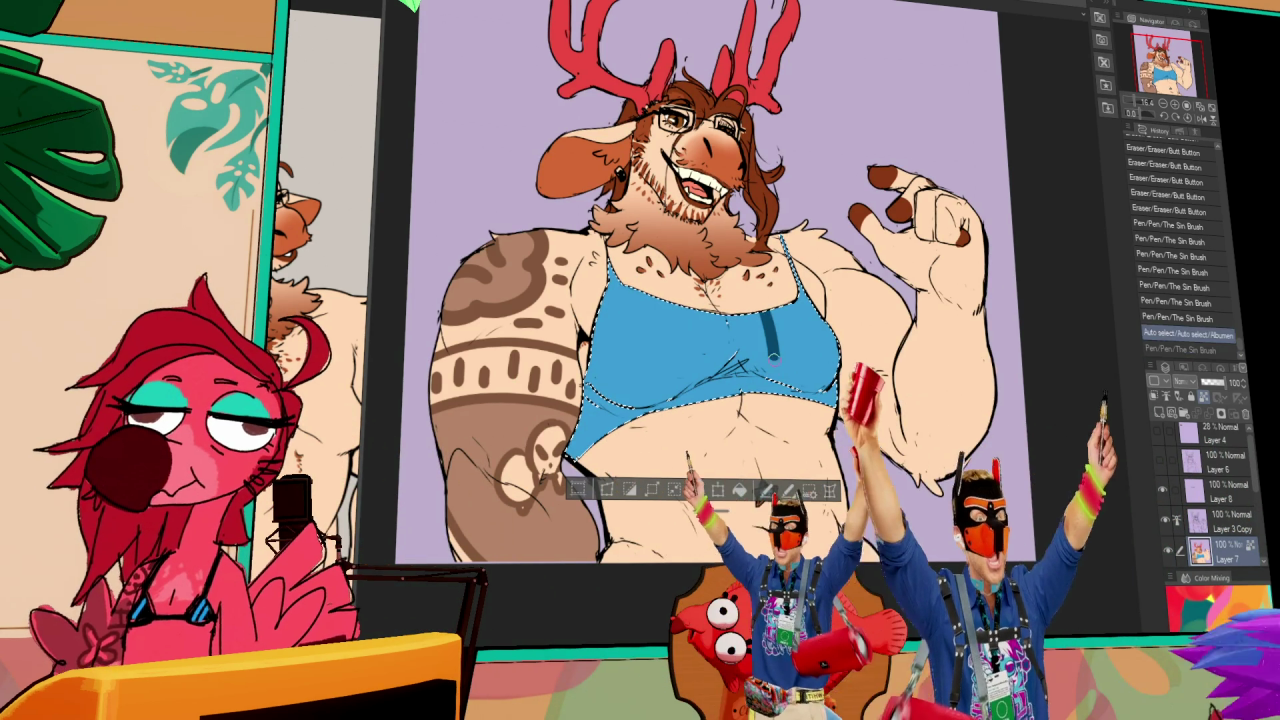
{"action": "left_click_drag", "start_coordinate": [686, 384], "coordinate": [690, 312]}
{"action": "mouse_move", "coordinate": [730, 360]}
{"action": "left_mouse_down"}
{"action": "mouse_move", "coordinate": [755, 368]}
{"action": "mouse_move", "coordinate": [776, 402]}
{"action": "left_mouse_up"}
- Fill the crop top's centre darker blue, deselect, and add a new raster layer
{"action": "key", "text": "g"}
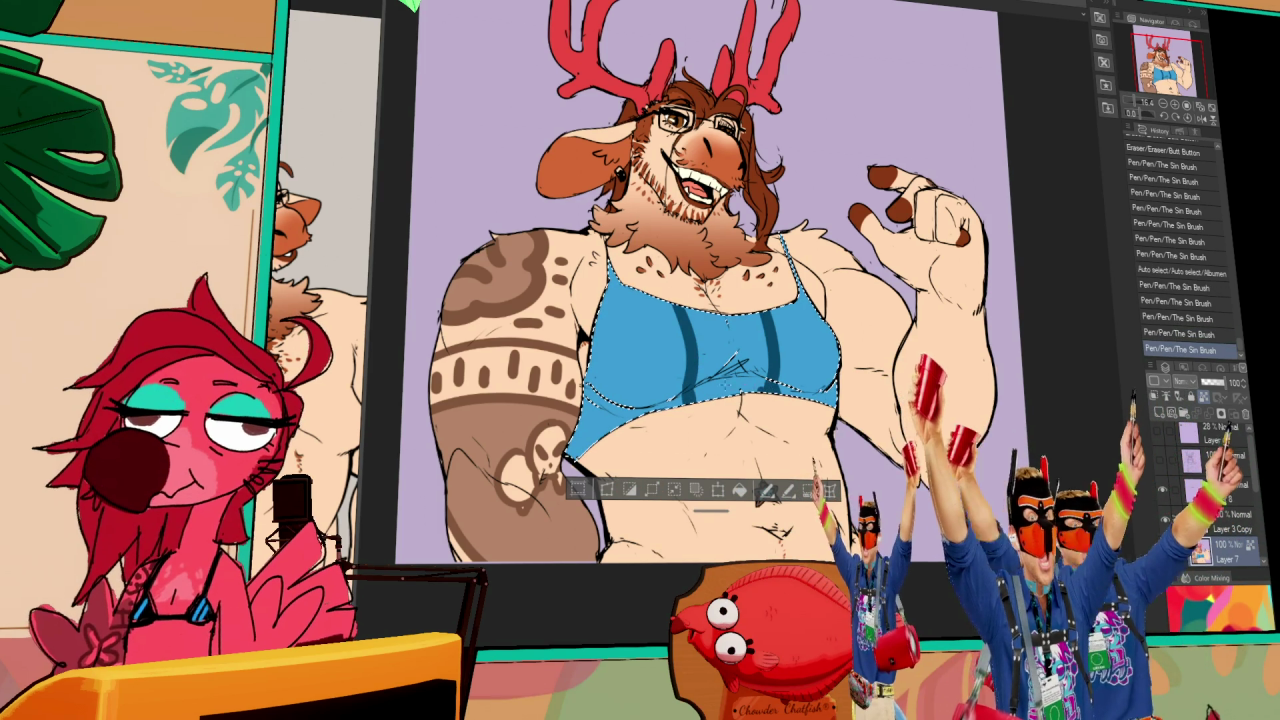
{"action": "left_click", "coordinate": [759, 362]}
{"action": "left_click", "coordinate": [762, 507]}
{"action": "key", "text": "ctrl+d"}
{"action": "key", "text": "ctrl+z"}
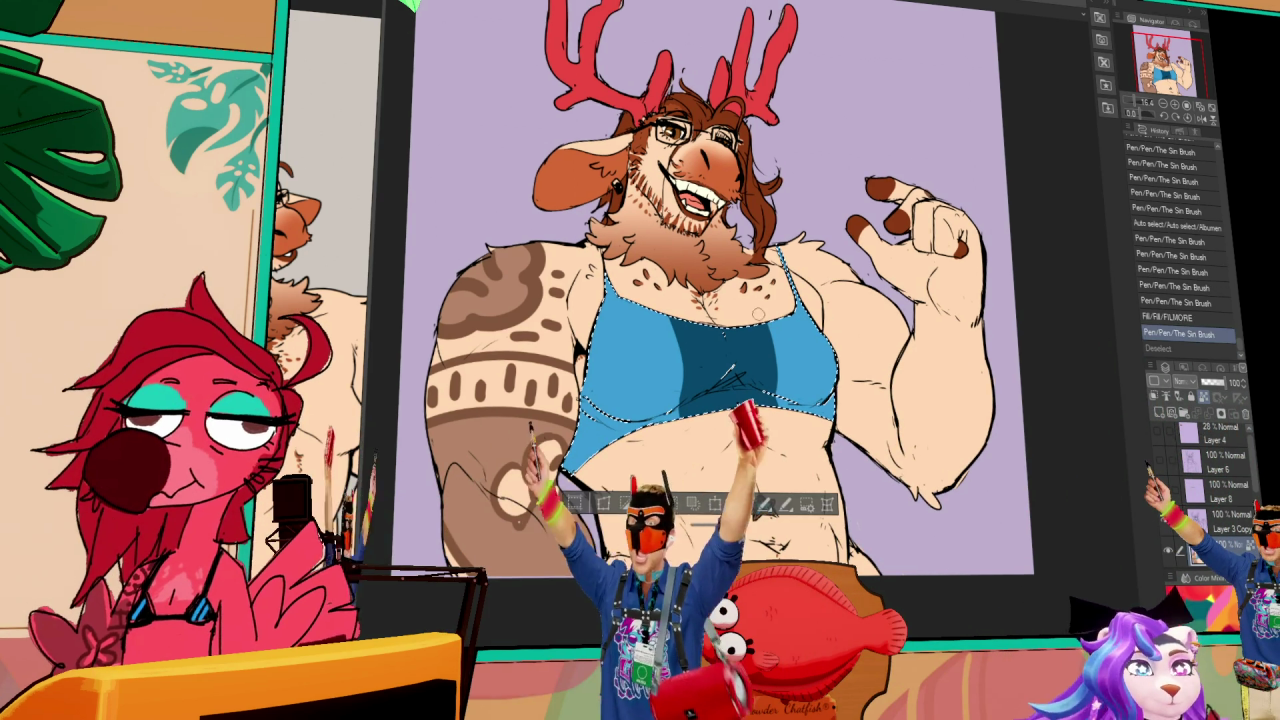
{"action": "key", "text": "ctrl+d"}
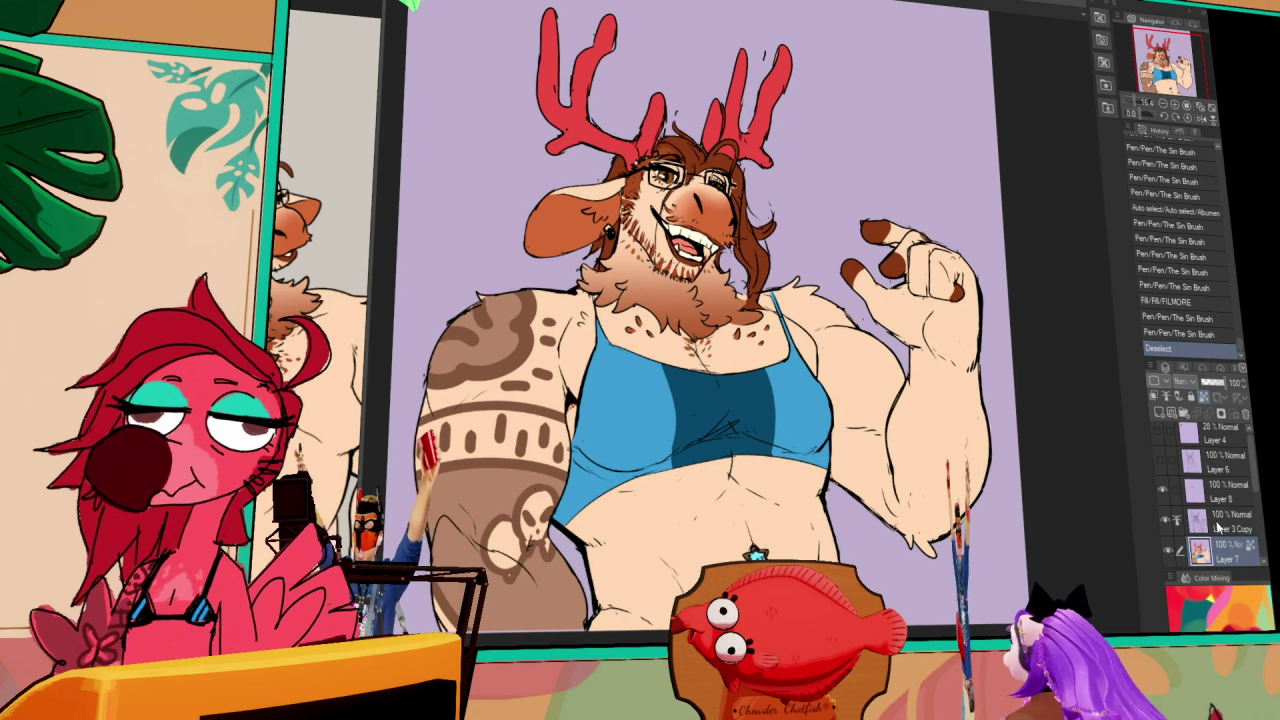
{"action": "left_click", "coordinate": [1160, 397]}
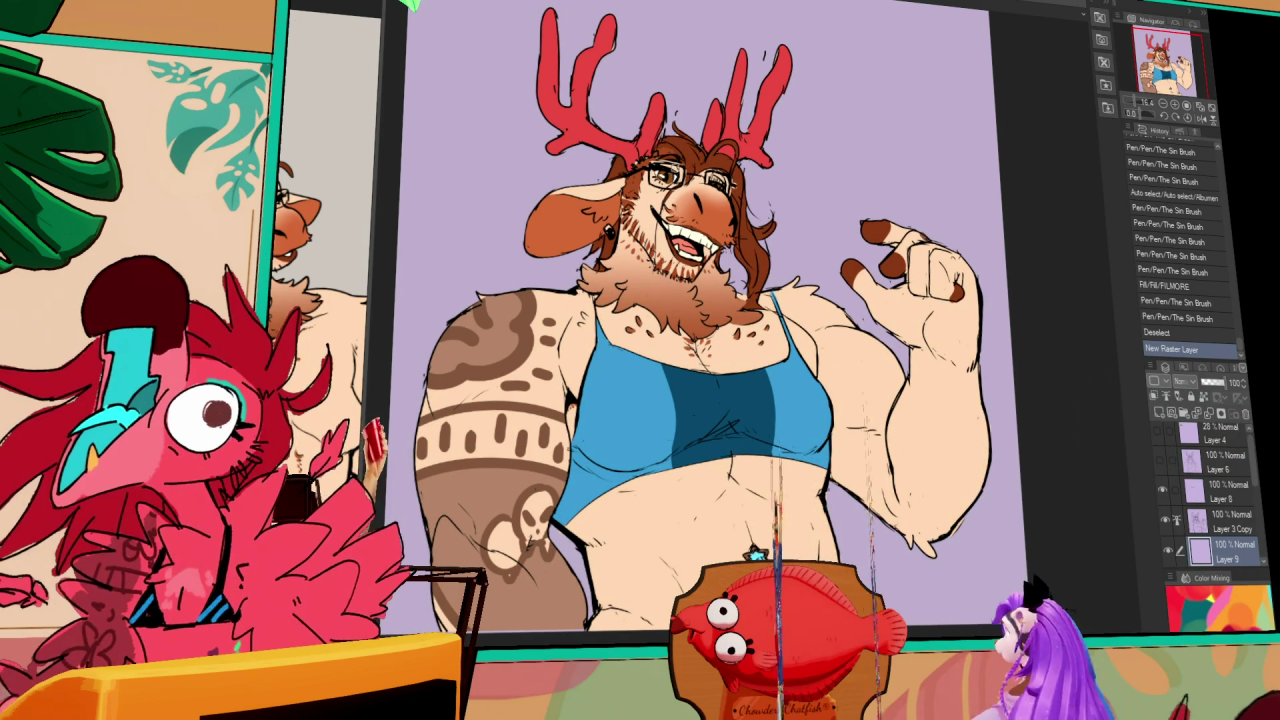
- Sketch fine chest-fur pen strokes on the new Layer 9, keeping the final trial stroke
{"action": "left_click_drag", "start_coordinate": [740, 470], "coordinate": [780, 478]}
{"action": "mouse_move", "coordinate": [760, 490]}
{"action": "left_mouse_down"}
{"action": "mouse_move", "coordinate": [800, 495]}
{"action": "mouse_move", "coordinate": [770, 475]}
{"action": "mouse_move", "coordinate": [800, 498]}
{"action": "left_mouse_up"}
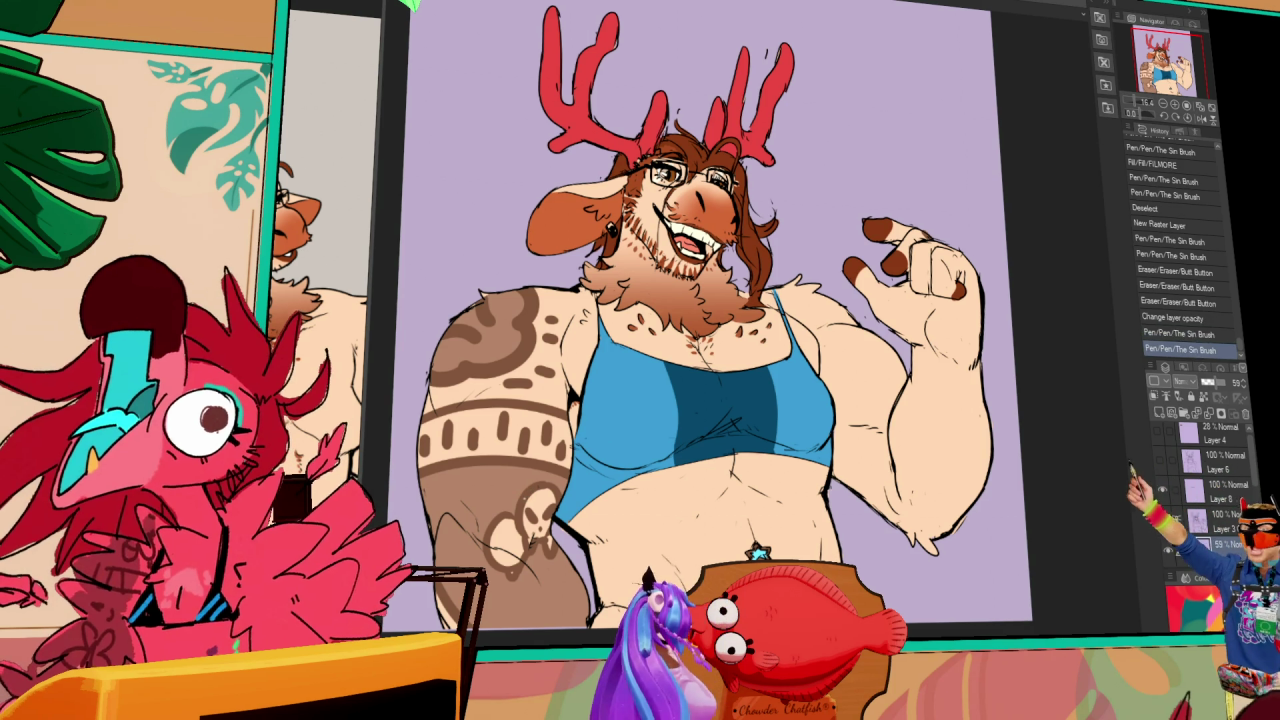
{"action": "key", "text": "ctrl+z"}
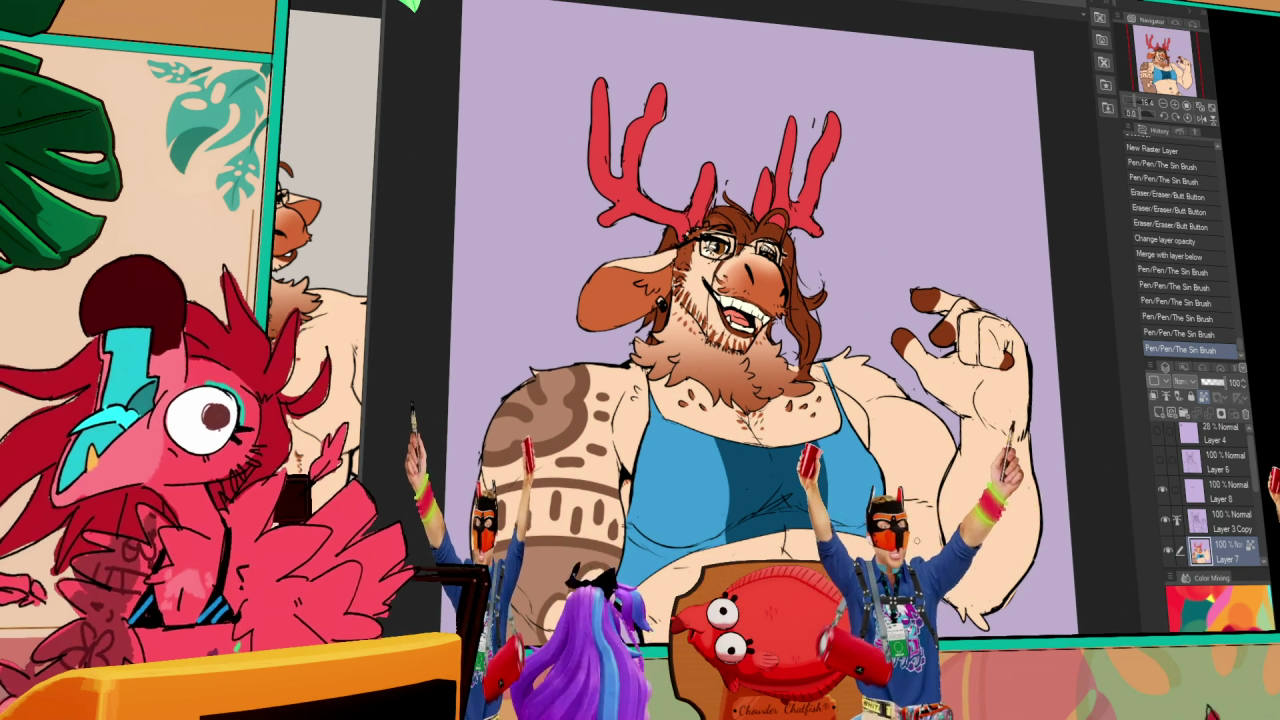
{"action": "left_click_drag", "start_coordinate": [715, 258], "coordinate": [724, 262]}
{"action": "key", "text": "ctrl+z"}
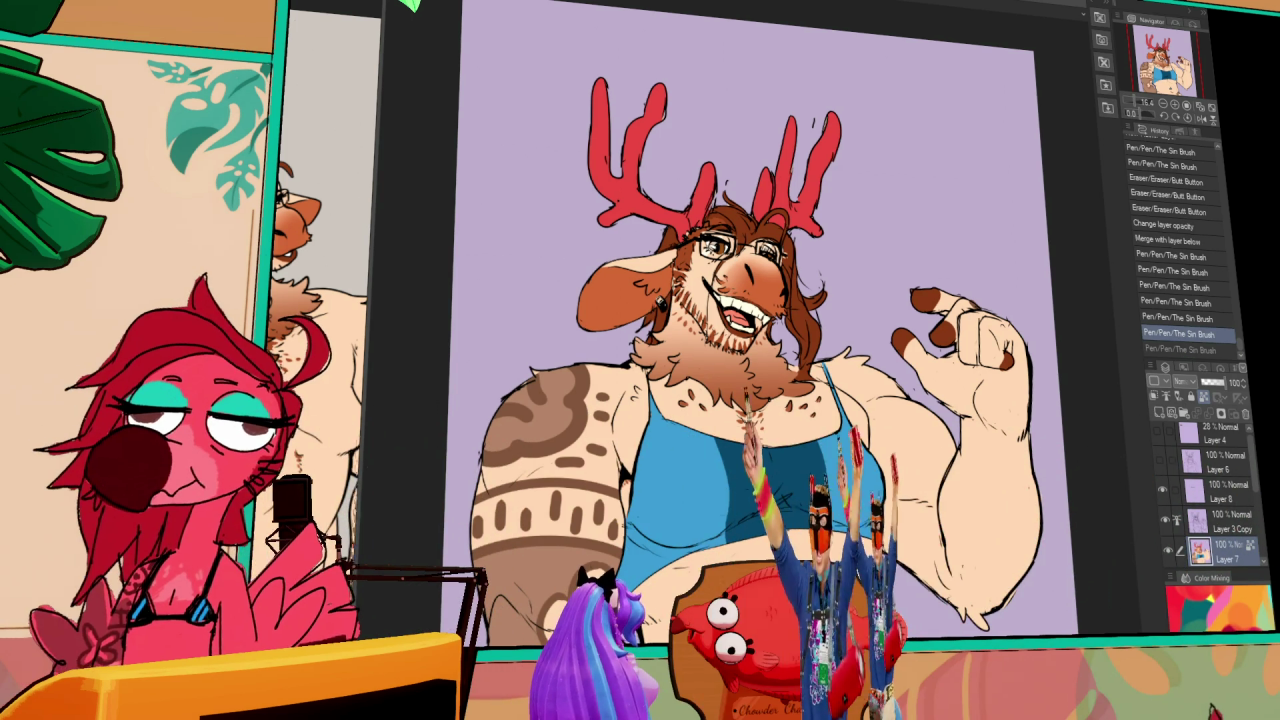
{"action": "key", "text": "ctrl+y"}
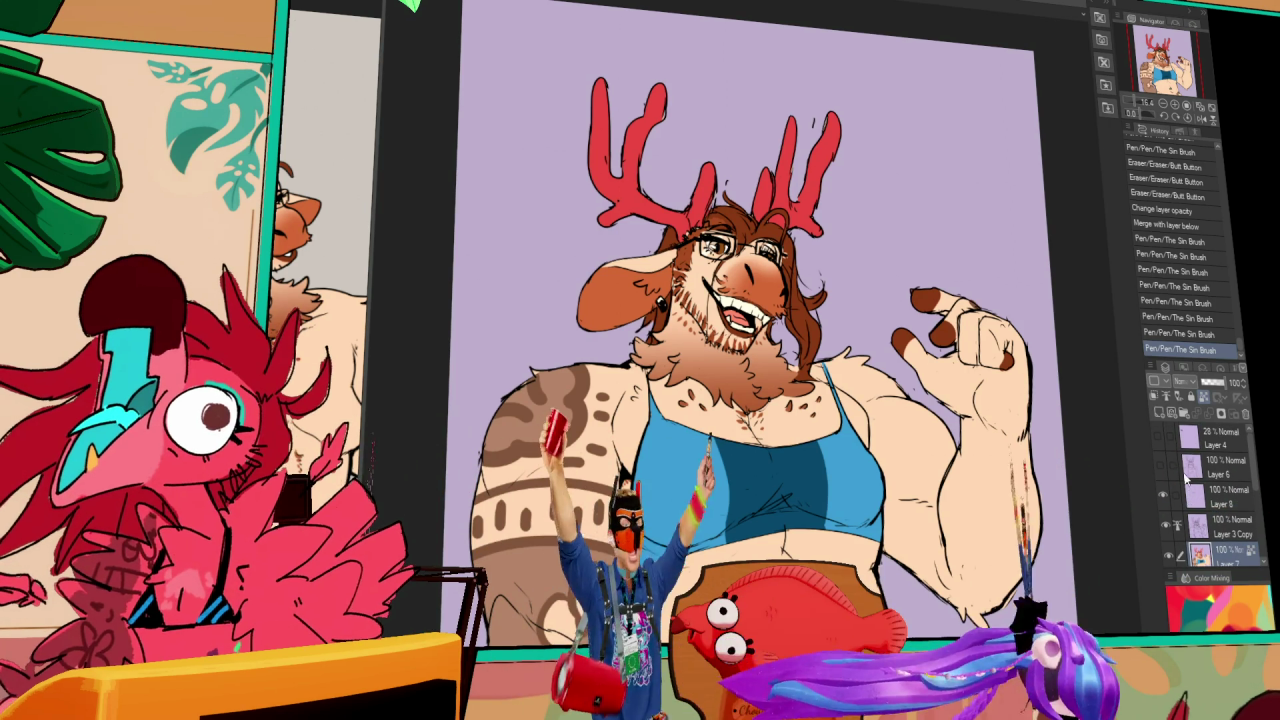
- Hide the coloured artwork layers and show only the tank-top deer lineart layer
{"action": "scroll", "coordinate": [1175, 520], "scroll_direction": "up", "scroll_amount": 1}
{"action": "left_click", "coordinate": [1169, 544]}
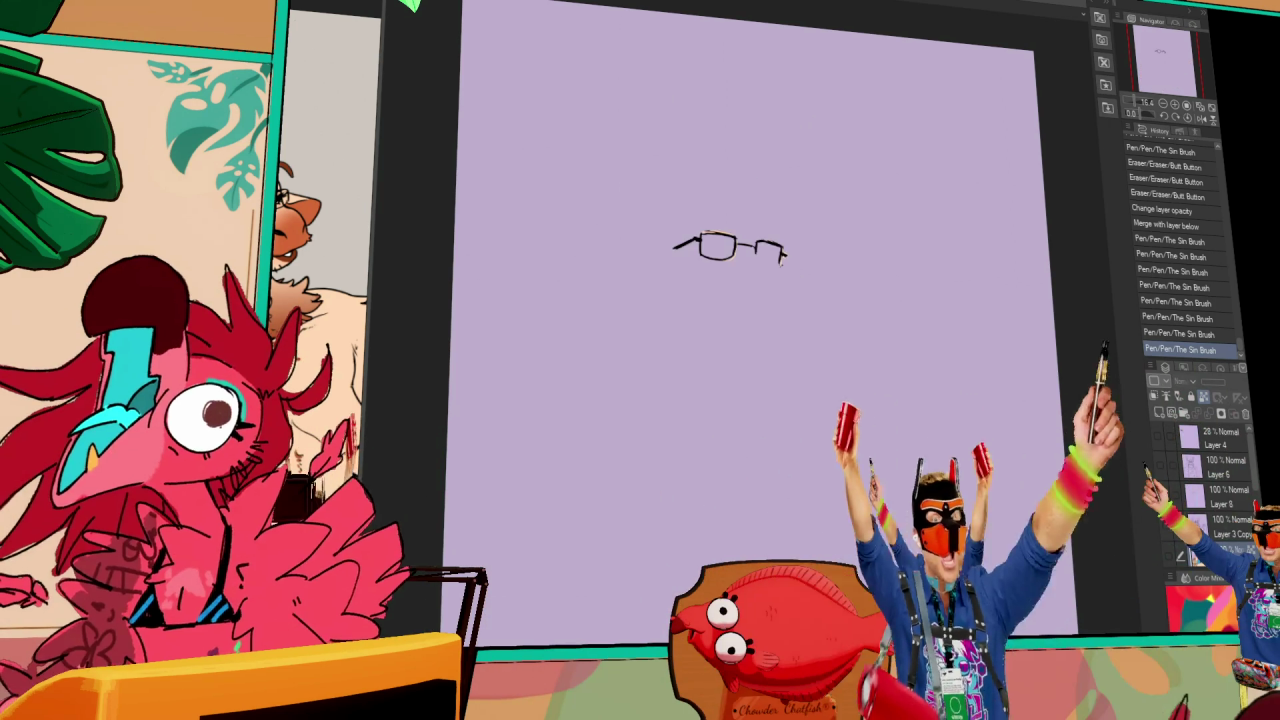
{"action": "left_click", "coordinate": [1215, 491]}
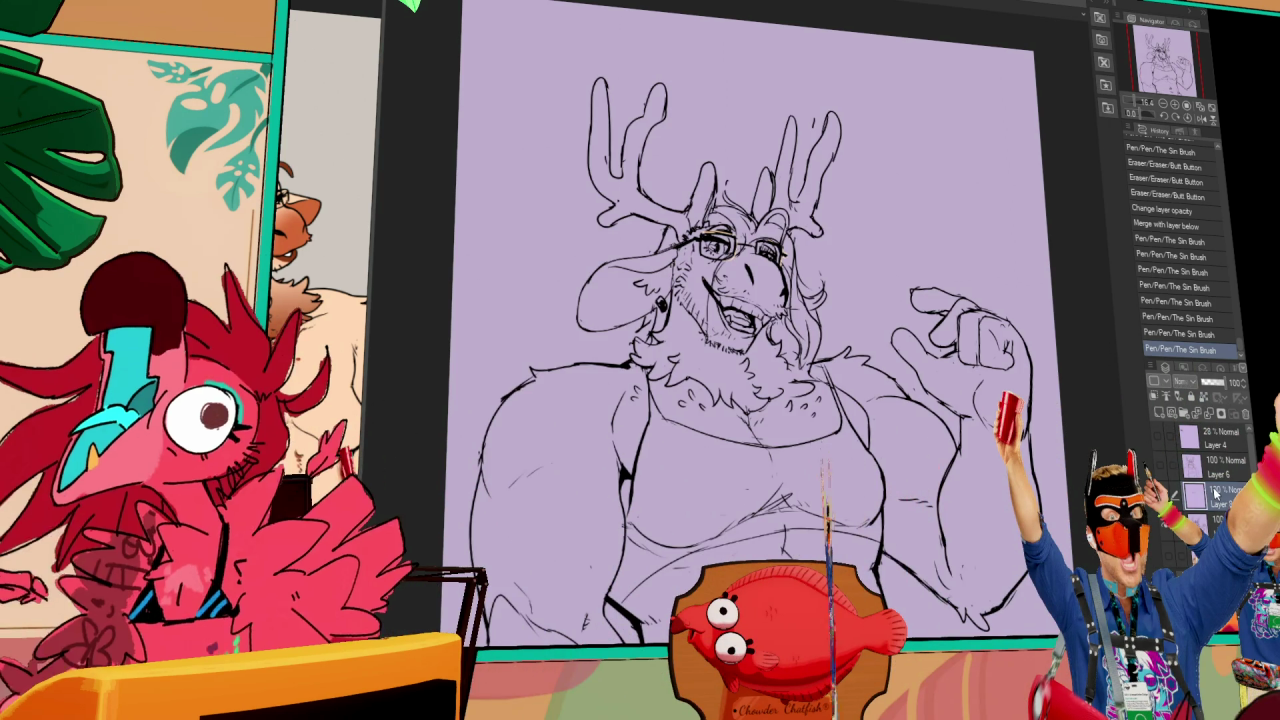
{"action": "left_click", "coordinate": [1165, 440]}
{"action": "left_click", "coordinate": [1167, 454]}
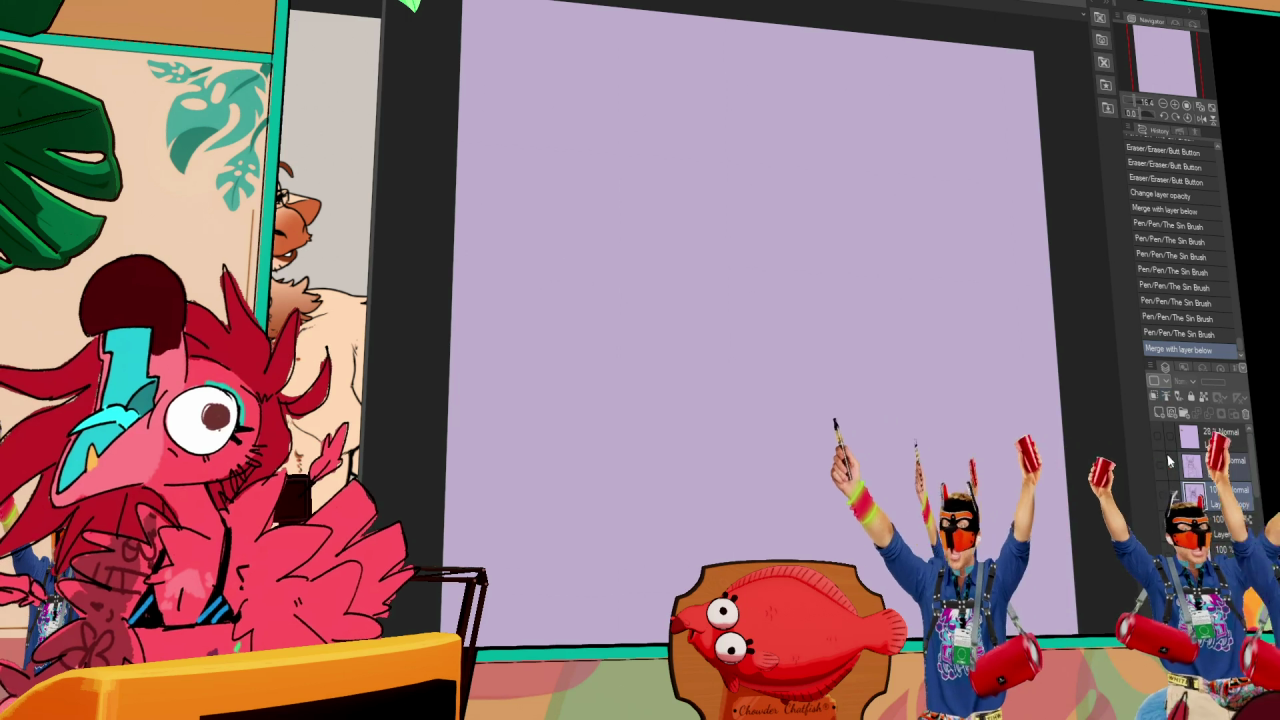
{"action": "left_click", "coordinate": [1161, 463]}
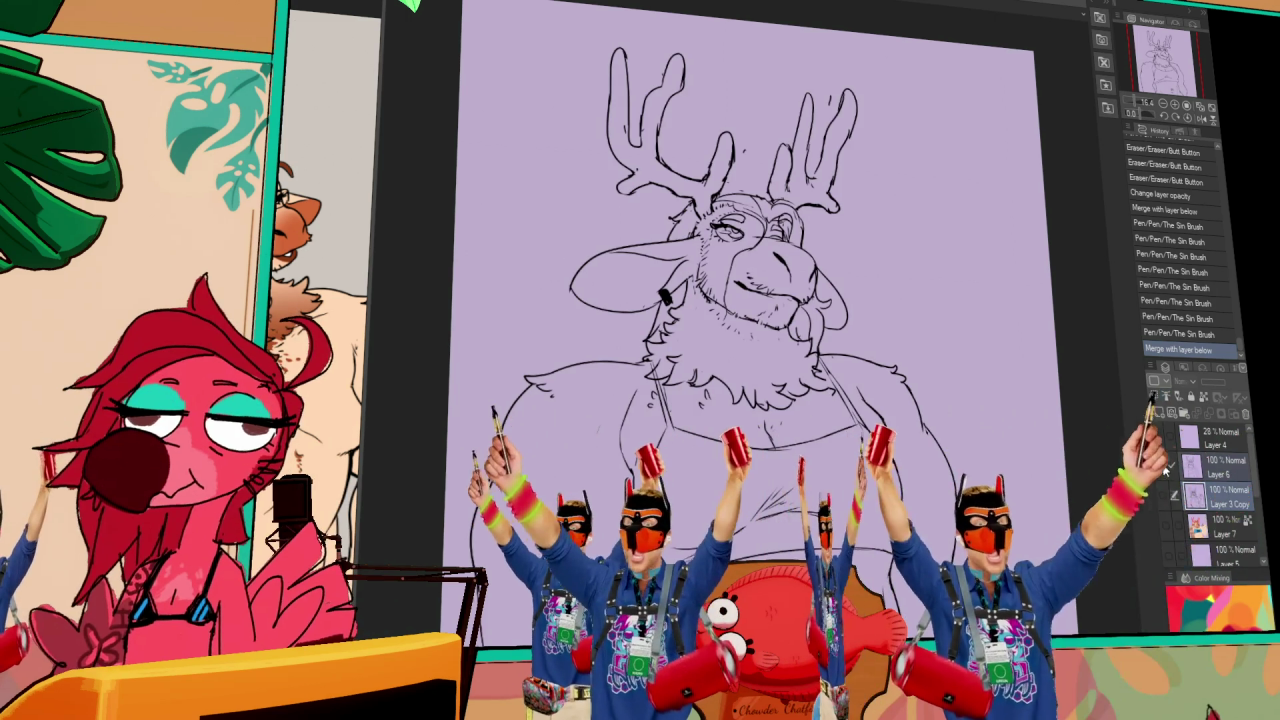
{"action": "scroll", "coordinate": [750, 300], "scroll_direction": "down", "scroll_amount": 2}
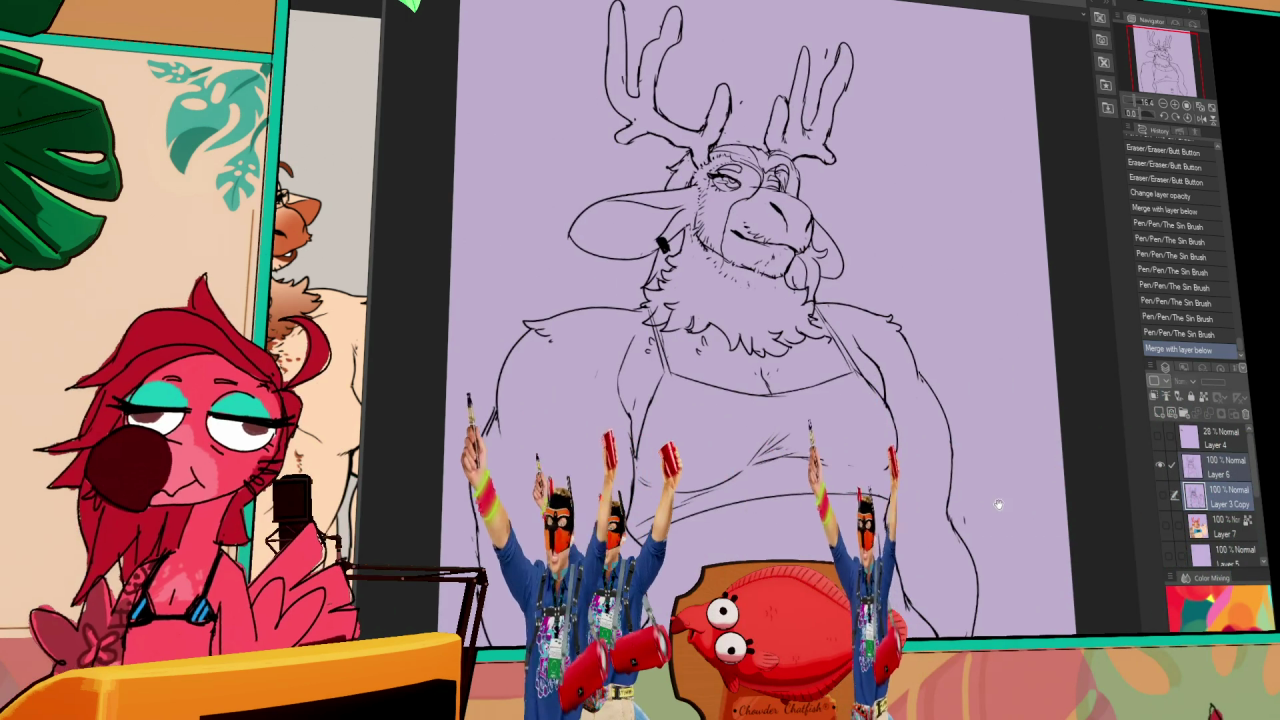
{"action": "left_click", "coordinate": [1163, 500]}
{"action": "left_click", "coordinate": [1164, 500]}
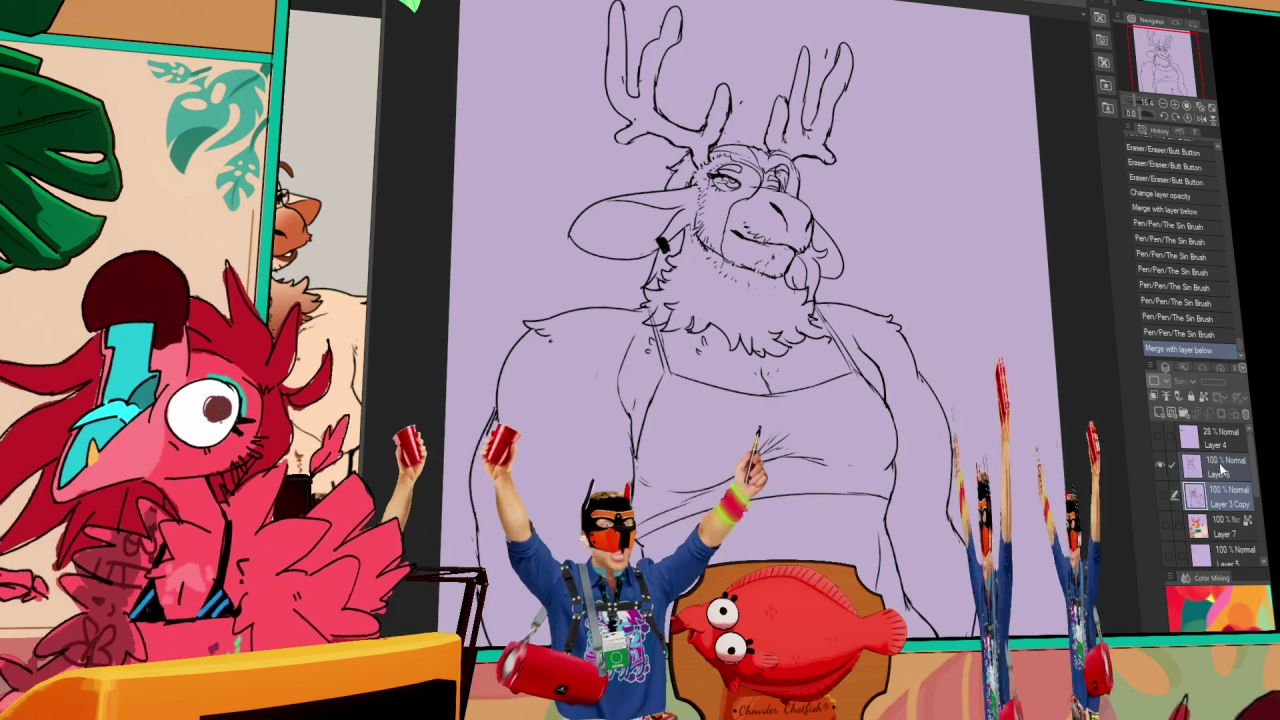
- Erase stray marks on the tank-top deer lineart and add new strokes
{"action": "left_click_drag", "start_coordinate": [630, 305], "coordinate": [458, 350]}
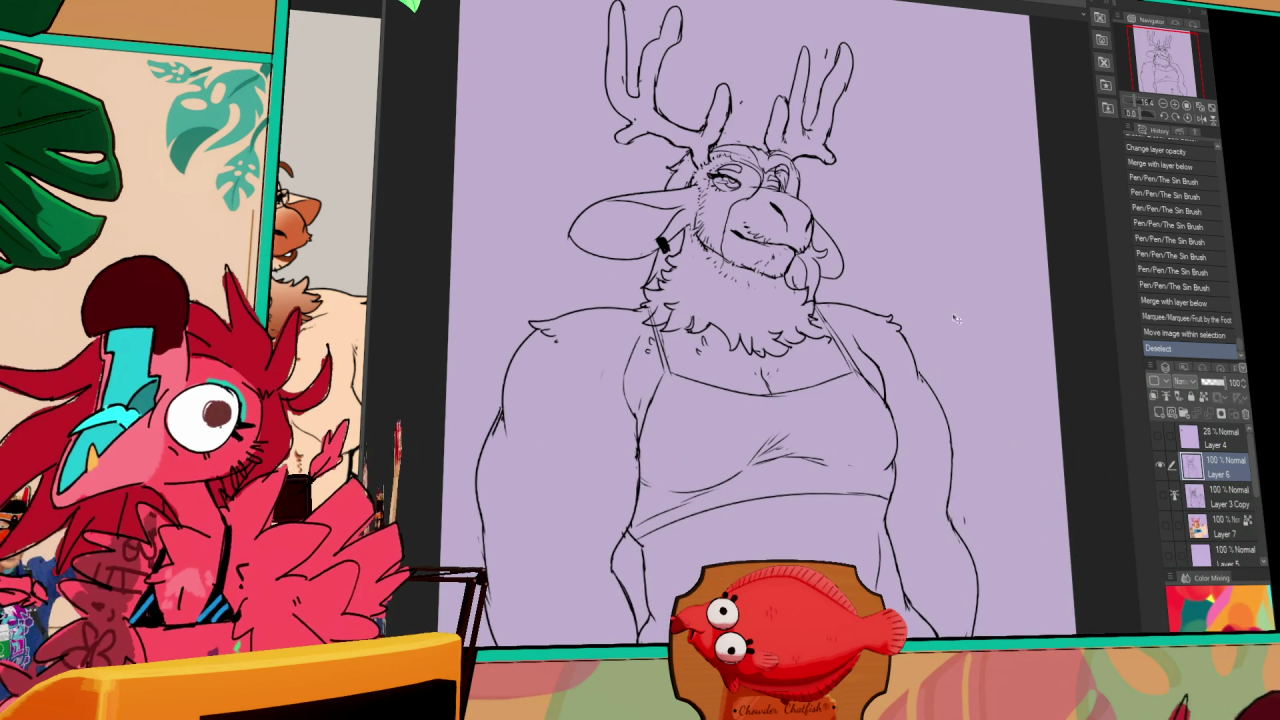
{"action": "left_click_drag", "start_coordinate": [750, 440], "coordinate": [795, 450]}
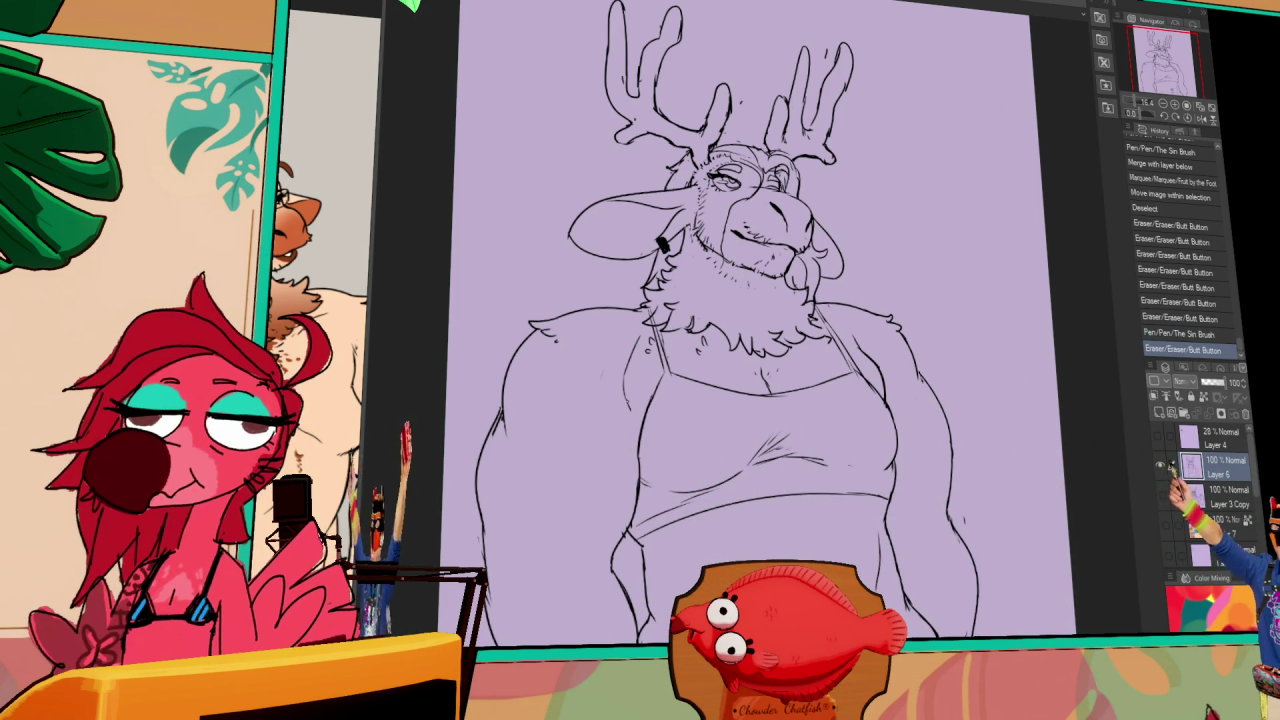
{"action": "left_click_drag", "start_coordinate": [755, 445], "coordinate": [790, 448]}
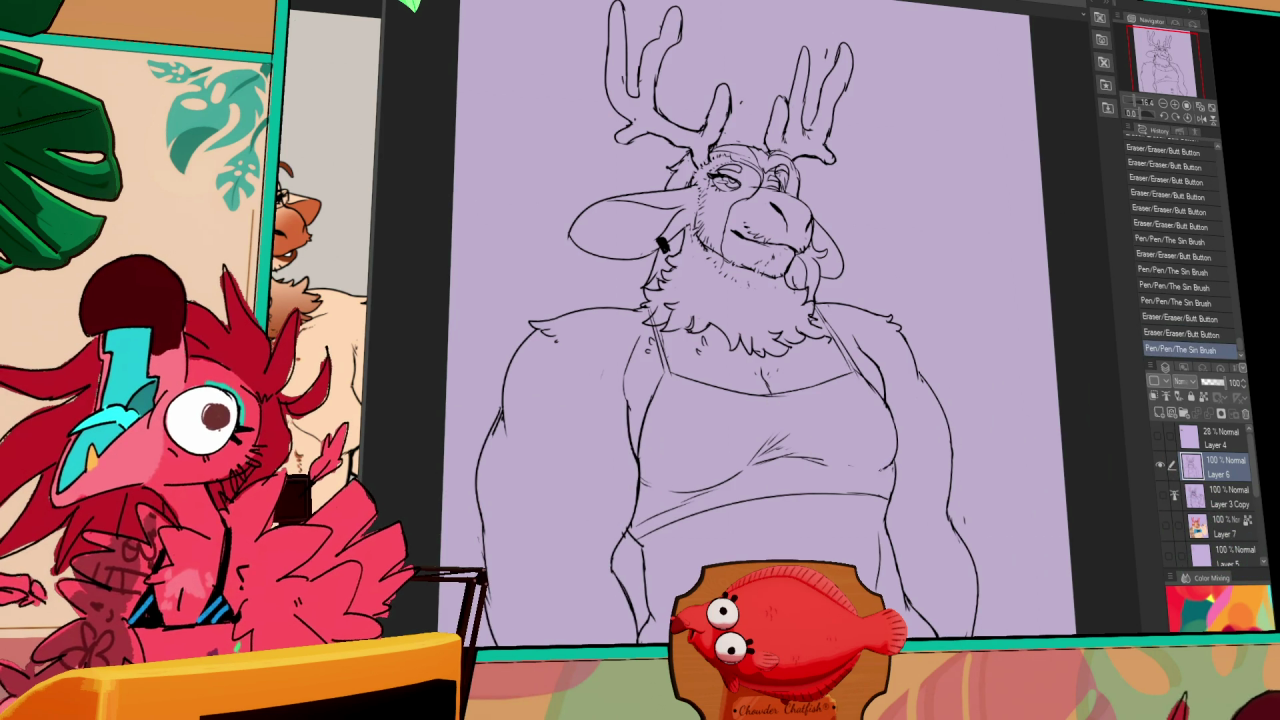
{"action": "left_click_drag", "start_coordinate": [755, 445], "coordinate": [790, 442]}
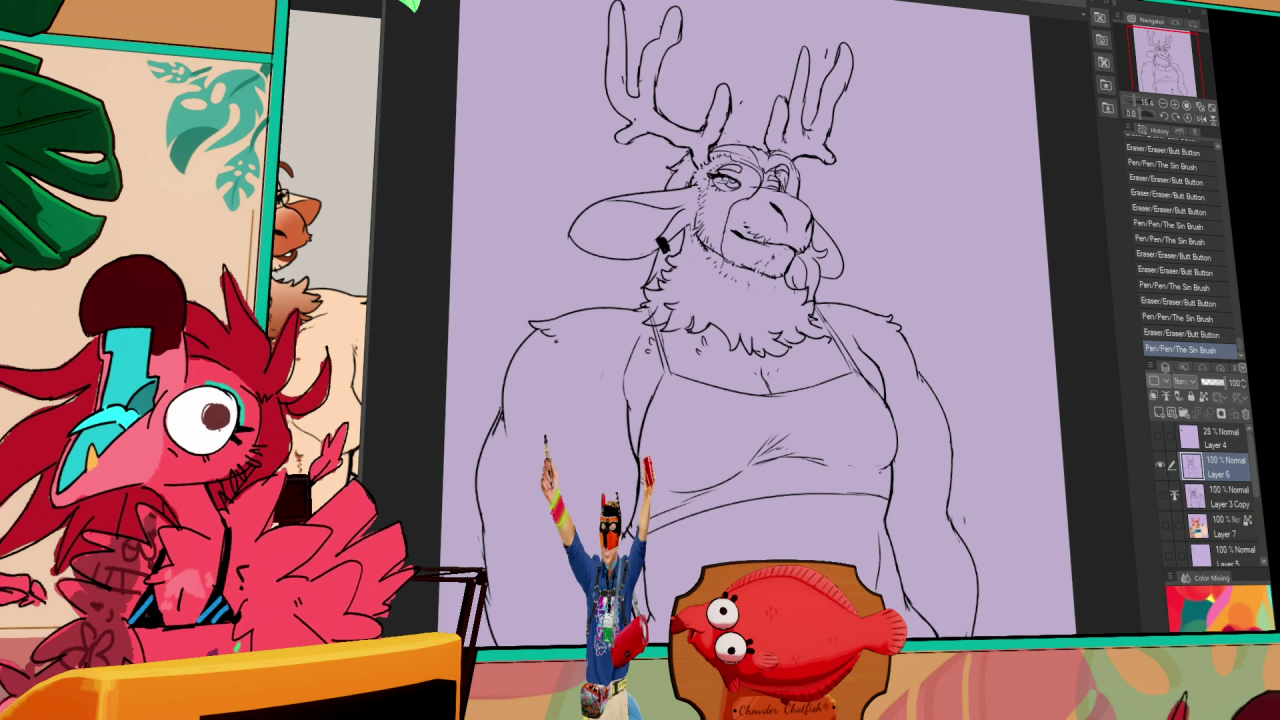
{"action": "left_click_drag", "start_coordinate": [625, 530], "coordinate": [640, 600]}
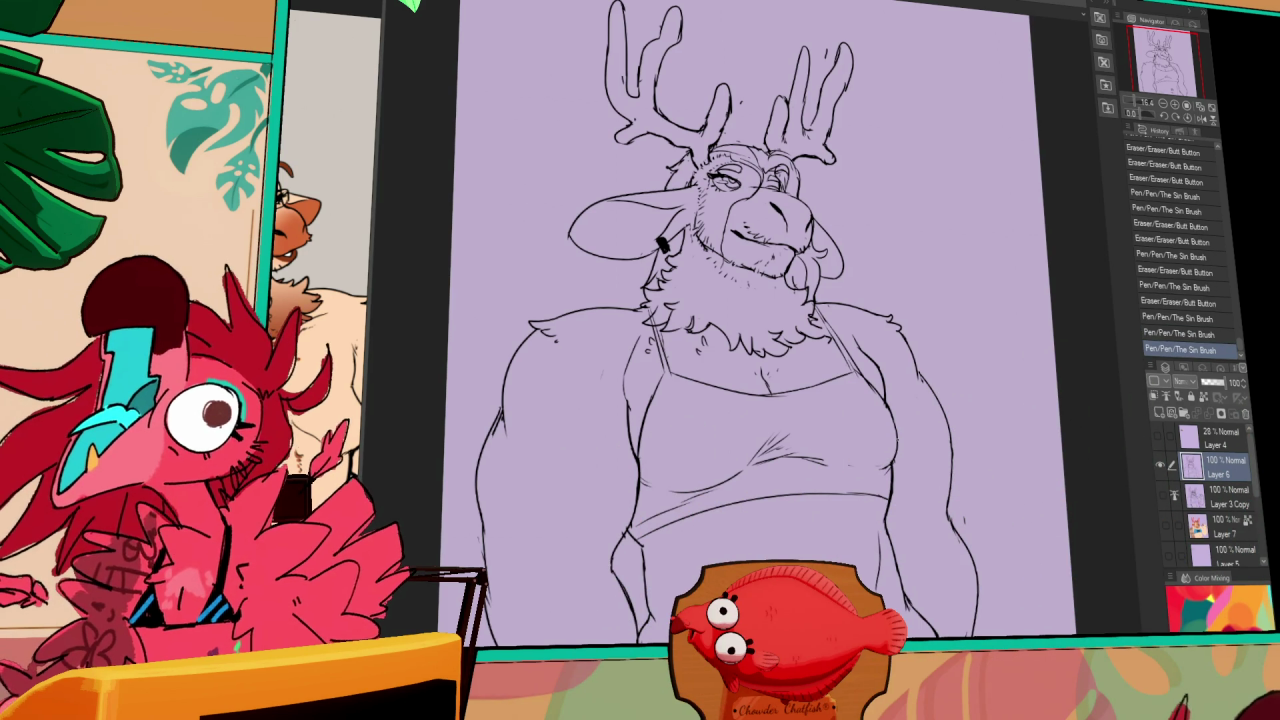
- Redraw the left arm's outer line, then toggle the lineart layer to compare versions
{"action": "left_click_drag", "start_coordinate": [936, 391], "coordinate": [941, 384]}
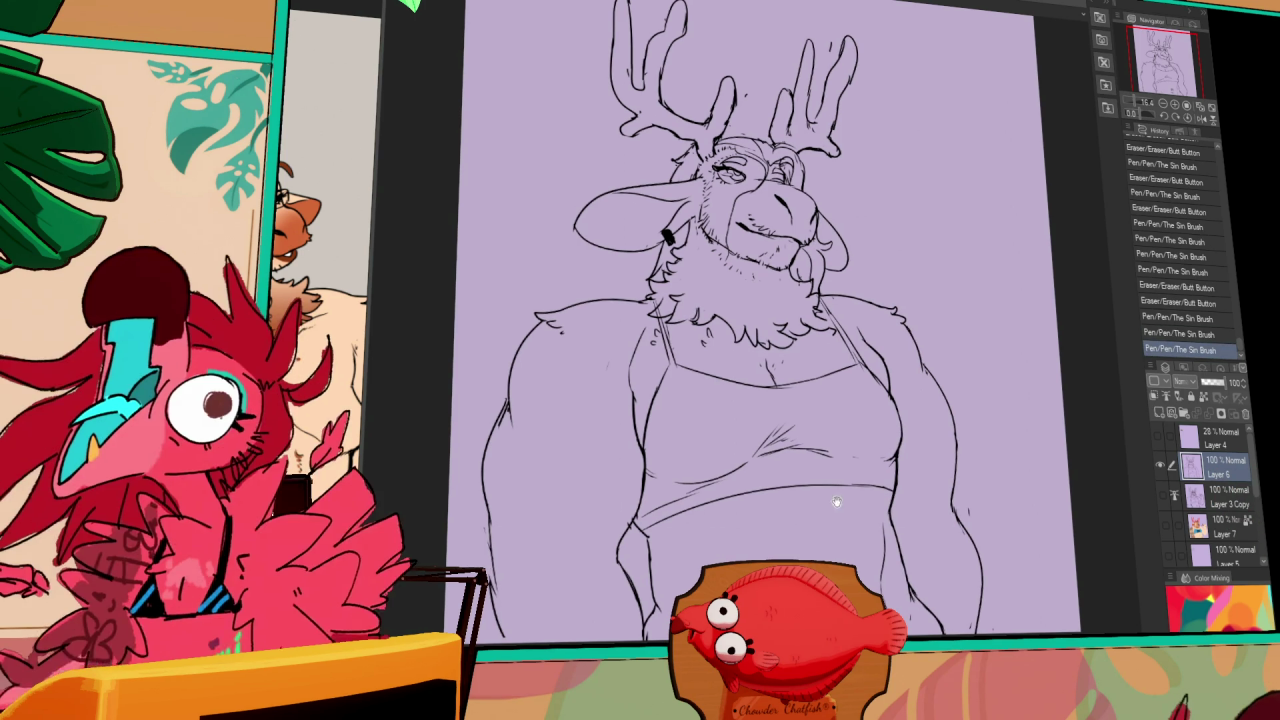
{"action": "left_click_drag", "start_coordinate": [696, 468], "coordinate": [776, 446]}
{"action": "left_click_drag", "start_coordinate": [934, 366], "coordinate": [919, 366]}
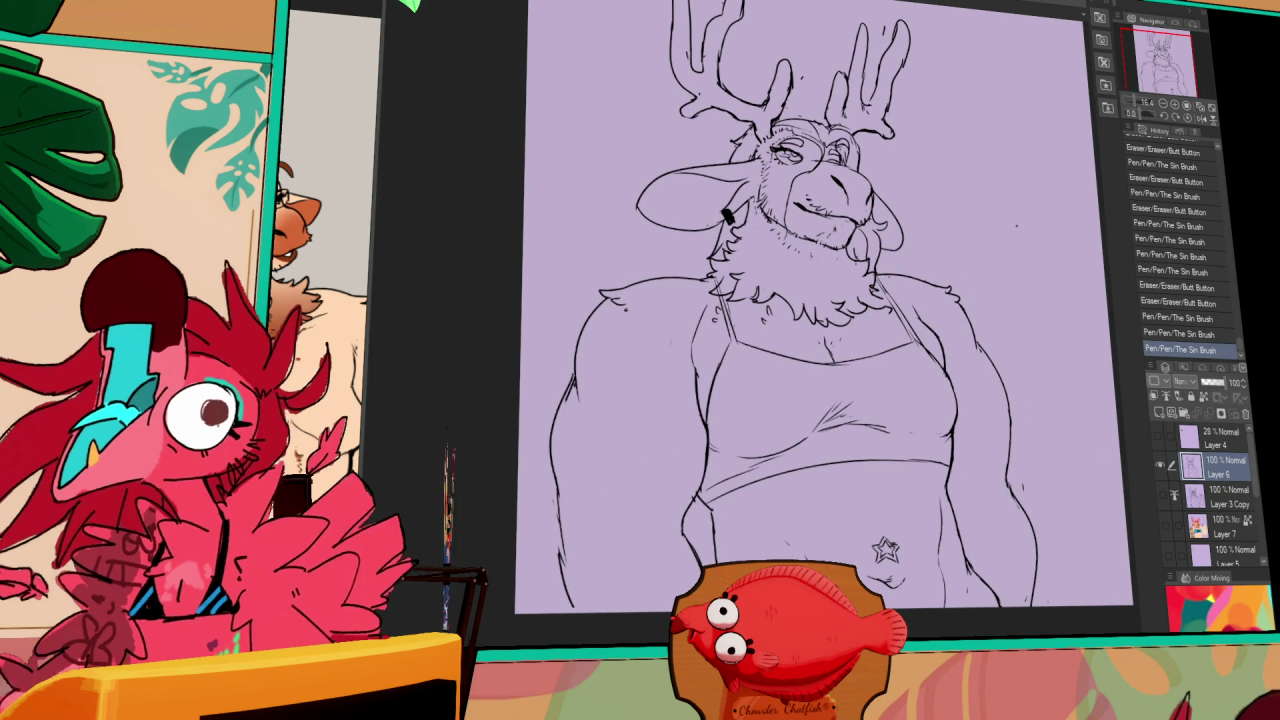
{"action": "left_click_drag", "start_coordinate": [971, 373], "coordinate": [978, 404]}
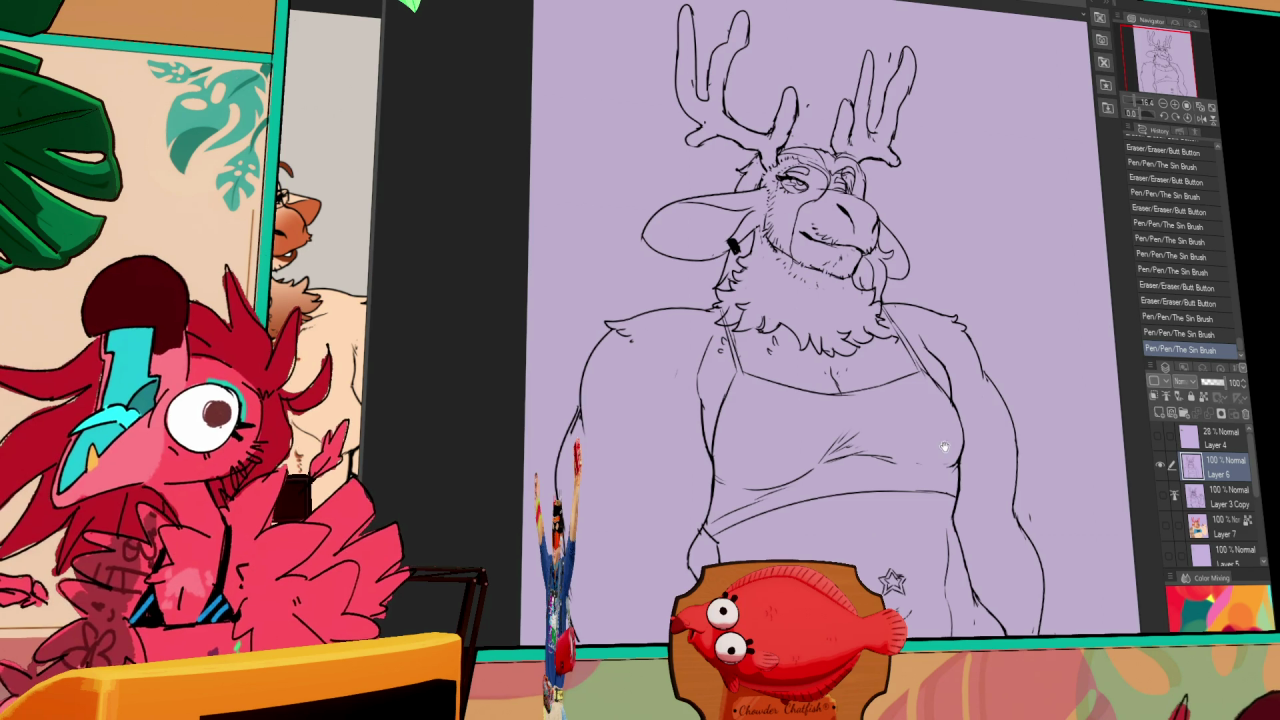
{"action": "left_click_drag", "start_coordinate": [830, 330], "coordinate": [841, 352]}
{"action": "left_click_drag", "start_coordinate": [588, 445], "coordinate": [572, 622]}
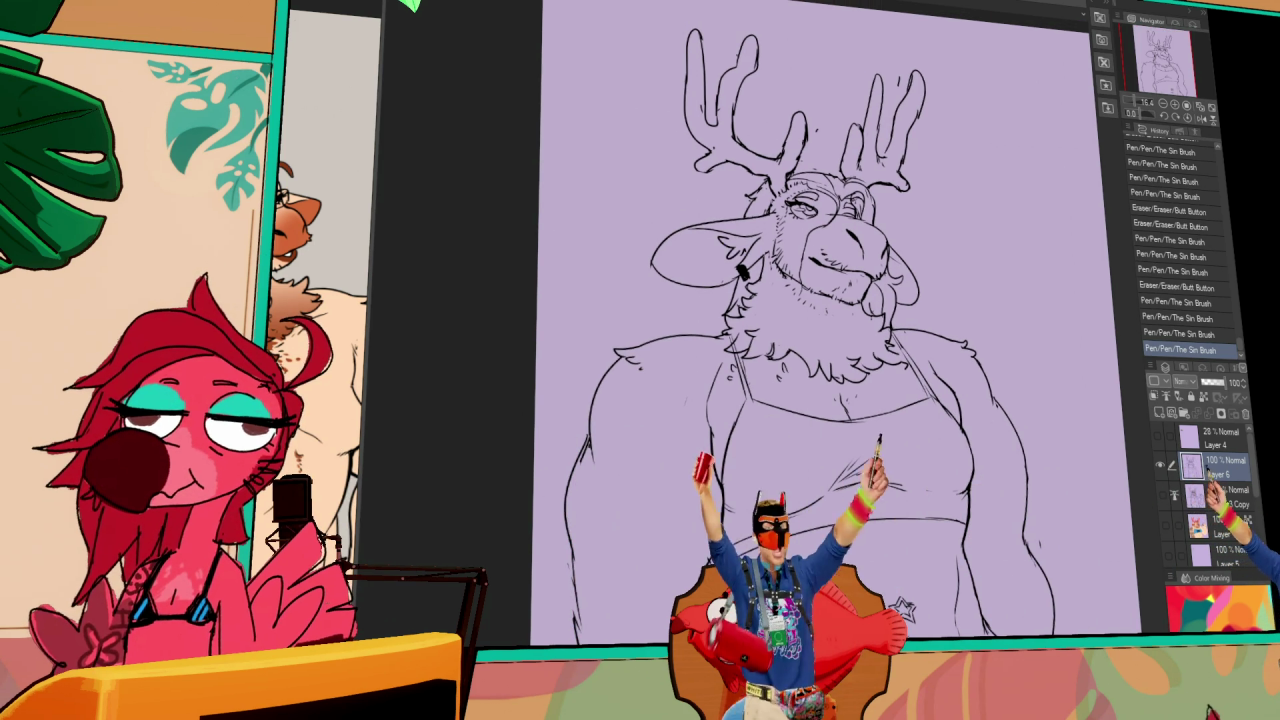
{"action": "left_click", "coordinate": [1160, 468]}
{"action": "left_click", "coordinate": [1161, 496]}
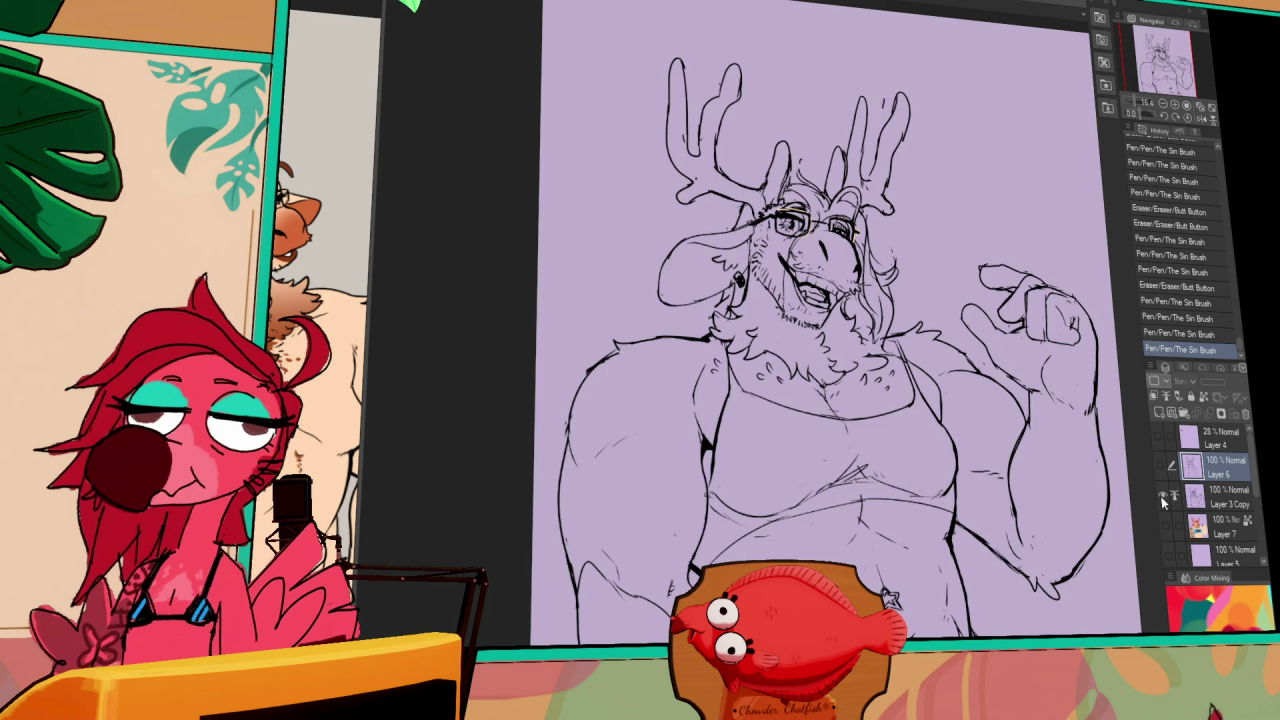
- Toggle Layer 6 and Layer 3 Copy visibility to compare the lineart with the earlier drawings
{"action": "left_click", "coordinate": [1161, 496]}
{"action": "left_click", "coordinate": [1162, 468]}
{"action": "left_click", "coordinate": [1162, 468]}
{"action": "left_click", "coordinate": [1161, 490]}
{"action": "left_click", "coordinate": [1162, 467]}
{"action": "left_click", "coordinate": [1161, 464]}
{"action": "left_click", "coordinate": [1161, 465]}
{"action": "left_click", "coordinate": [1163, 492]}
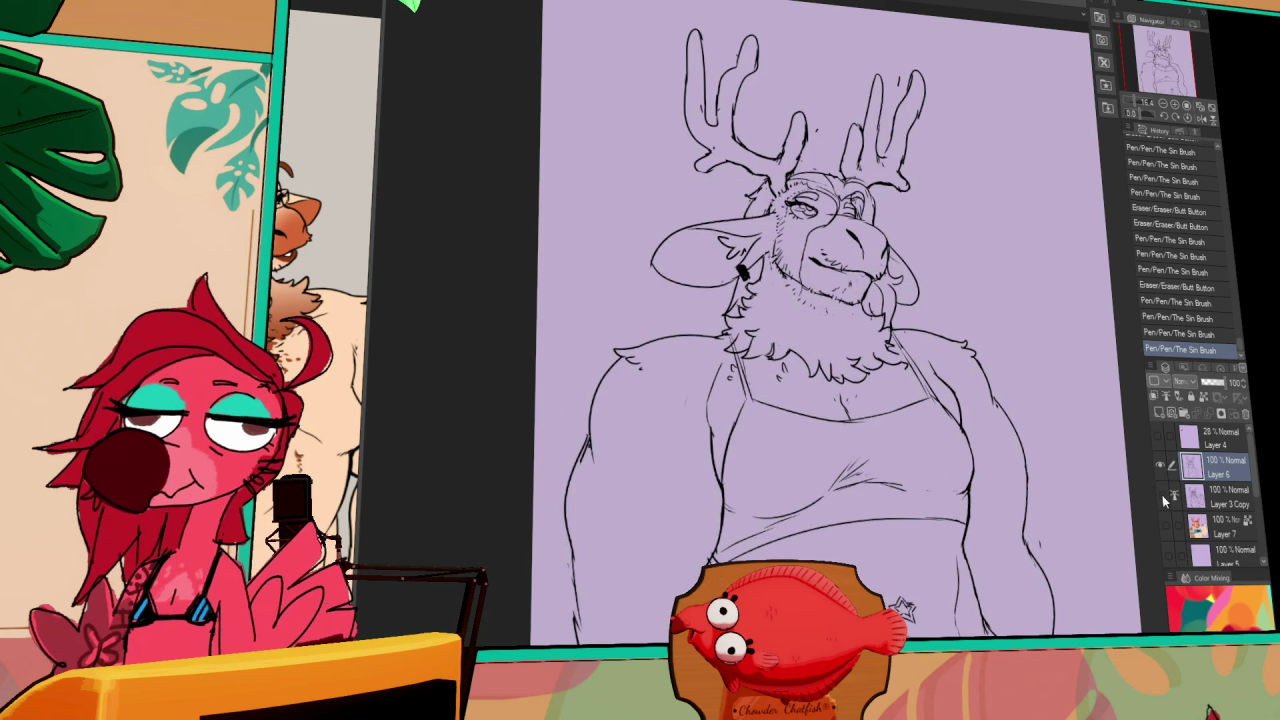
{"action": "left_click", "coordinate": [1162, 496]}
{"action": "left_click", "coordinate": [1162, 496]}
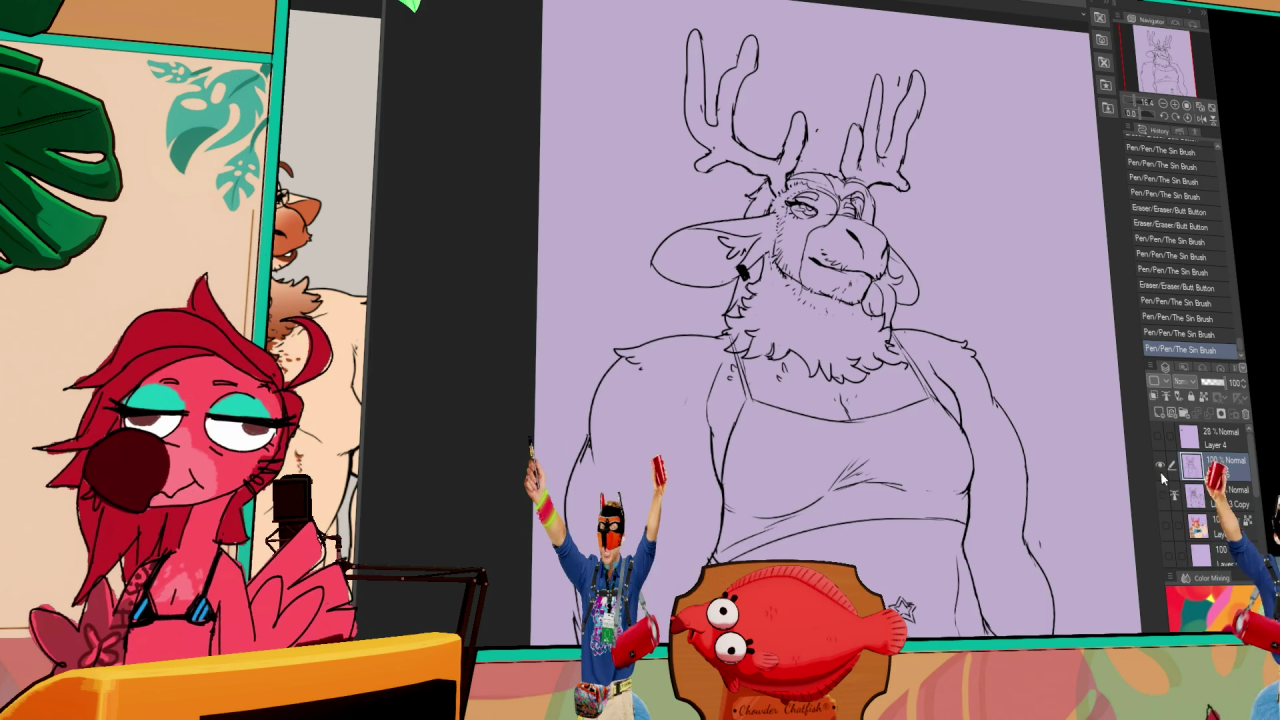
{"action": "left_click", "coordinate": [1162, 490]}
{"action": "left_click", "coordinate": [1162, 494]}
{"action": "left_click", "coordinate": [1162, 496]}
{"action": "left_click", "coordinate": [1163, 498]}
{"action": "left_click", "coordinate": [1162, 496]}
{"action": "left_click", "coordinate": [1160, 480]}
{"action": "left_click", "coordinate": [1158, 473]}
{"action": "left_click", "coordinate": [1161, 486]}
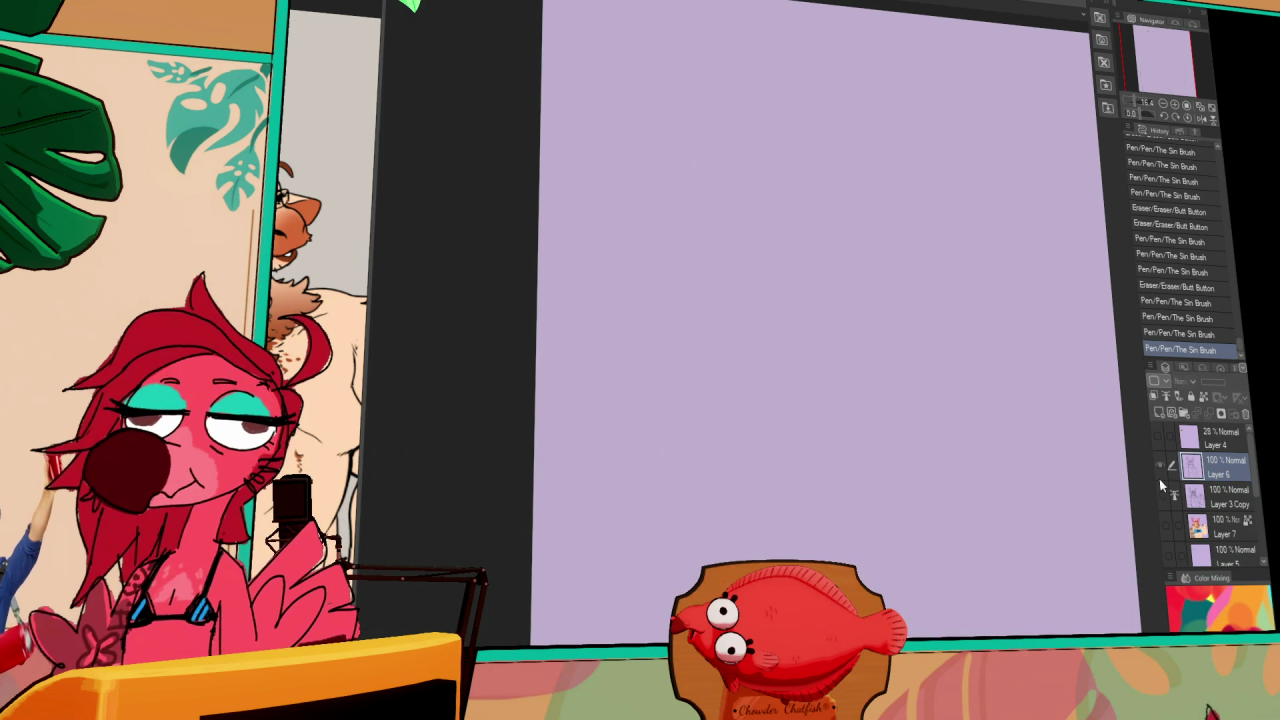
{"action": "left_click", "coordinate": [1162, 488]}
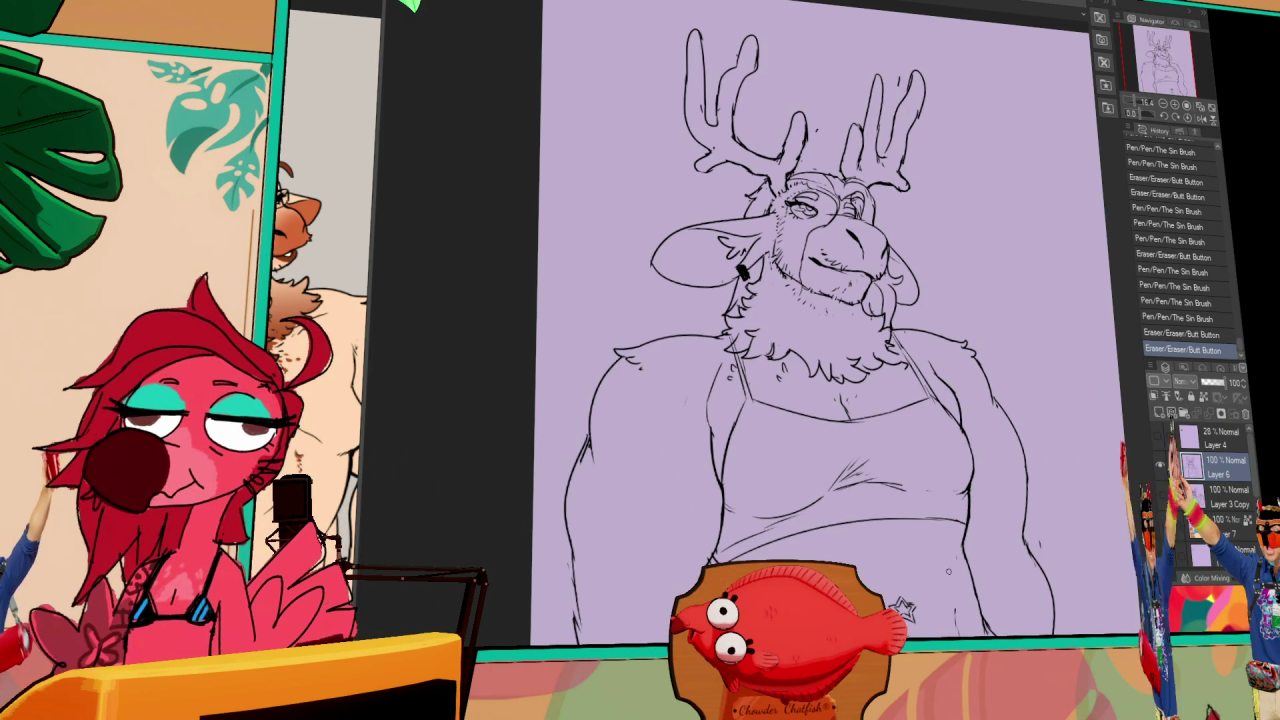
- Draw a new outer contour for the left arm and check it against the raised-arm drawing
{"action": "mouse_move", "coordinate": [590, 440]}
{"action": "left_mouse_down"}
{"action": "mouse_move", "coordinate": [570, 530]}
{"action": "mouse_move", "coordinate": [578, 625]}
{"action": "left_mouse_up"}
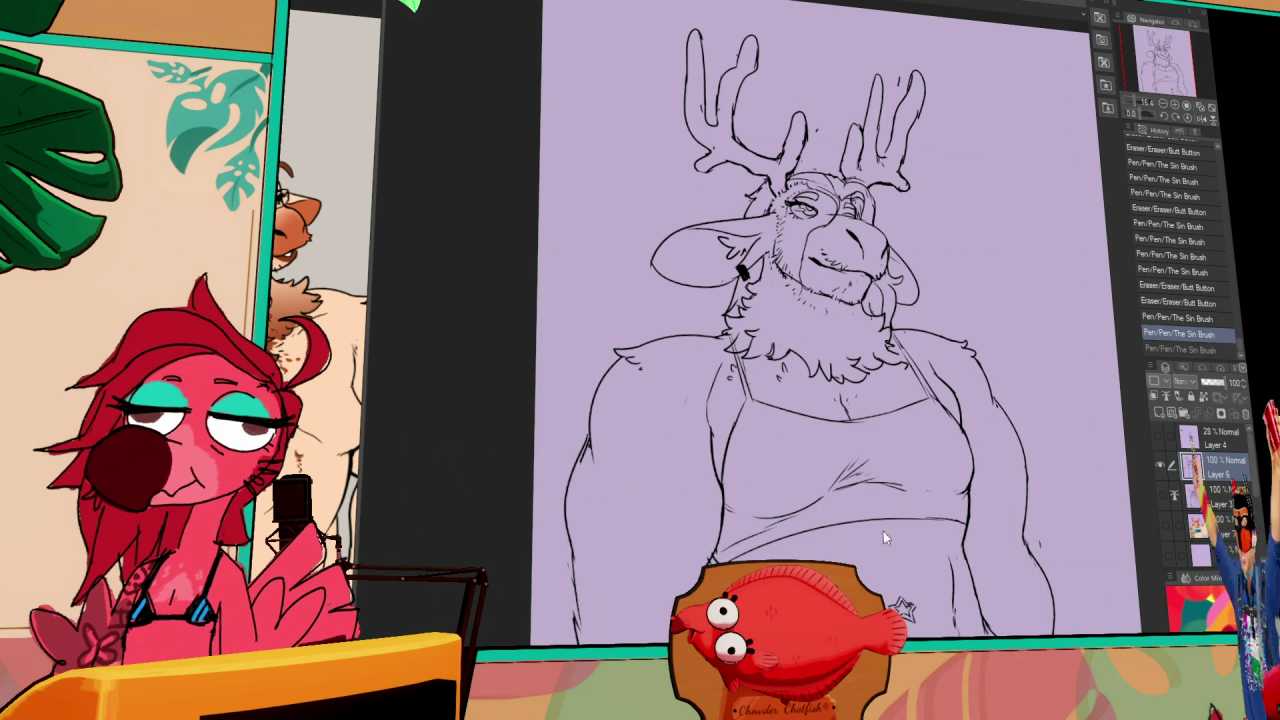
{"action": "left_click", "coordinate": [1162, 496]}
{"action": "left_click", "coordinate": [1164, 484]}
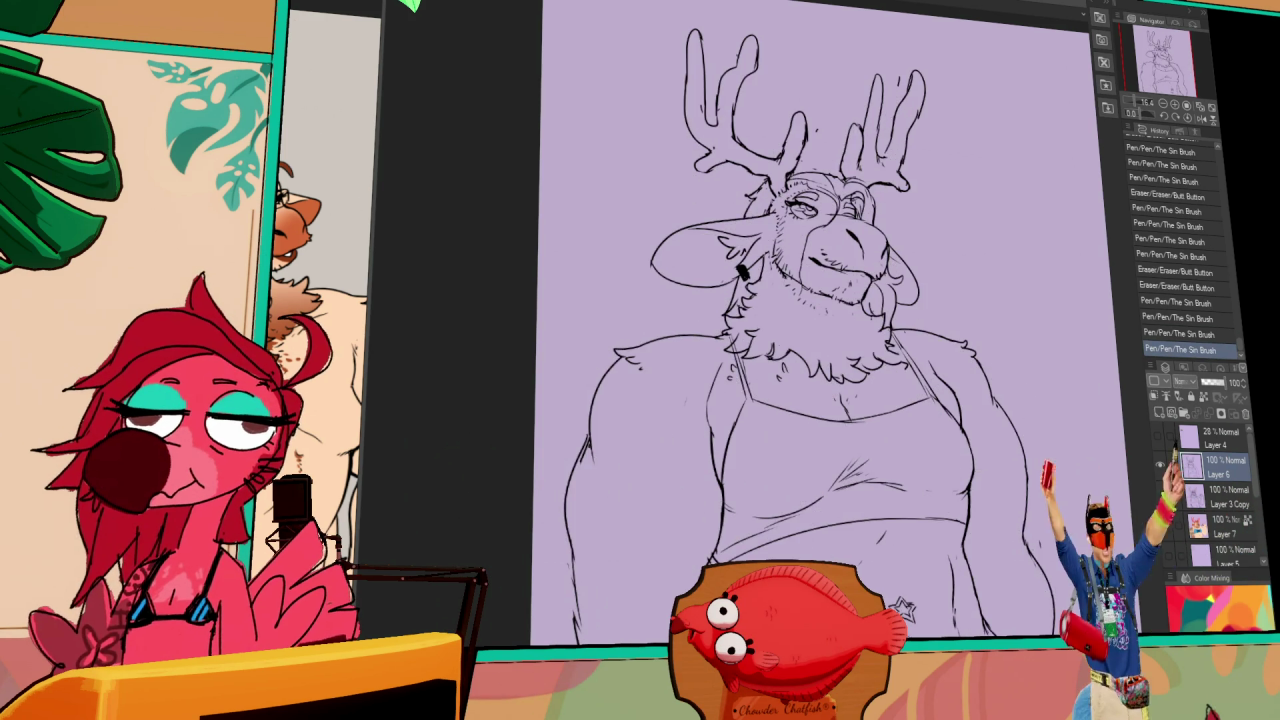
{"action": "left_click", "coordinate": [1164, 486]}
{"action": "left_click", "coordinate": [1166, 490]}
{"action": "left_click", "coordinate": [1166, 494]}
{"action": "left_click", "coordinate": [1167, 500]}
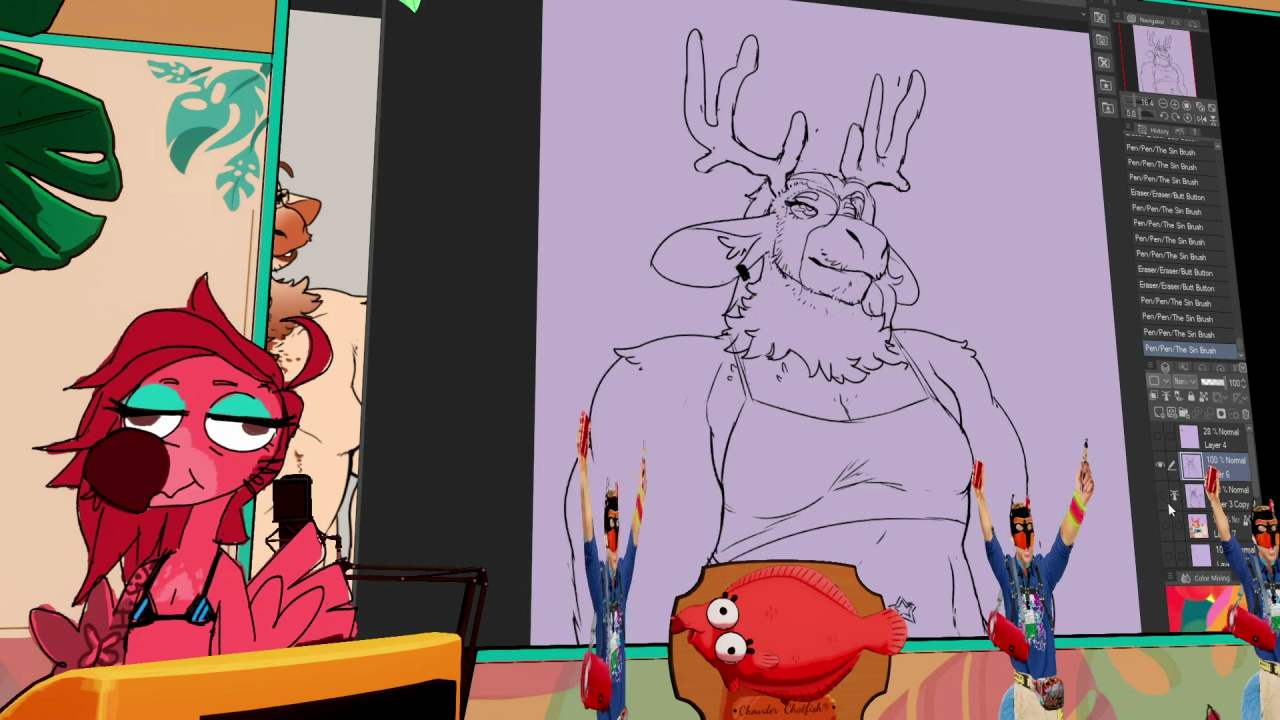
{"action": "left_click", "coordinate": [1168, 503]}
{"action": "left_click", "coordinate": [1167, 500]}
{"action": "left_click", "coordinate": [1167, 502]}
{"action": "left_click", "coordinate": [1167, 496]}
{"action": "left_click", "coordinate": [1167, 505]}
{"action": "left_click", "coordinate": [1167, 501]}
{"action": "left_click", "coordinate": [1167, 503]}
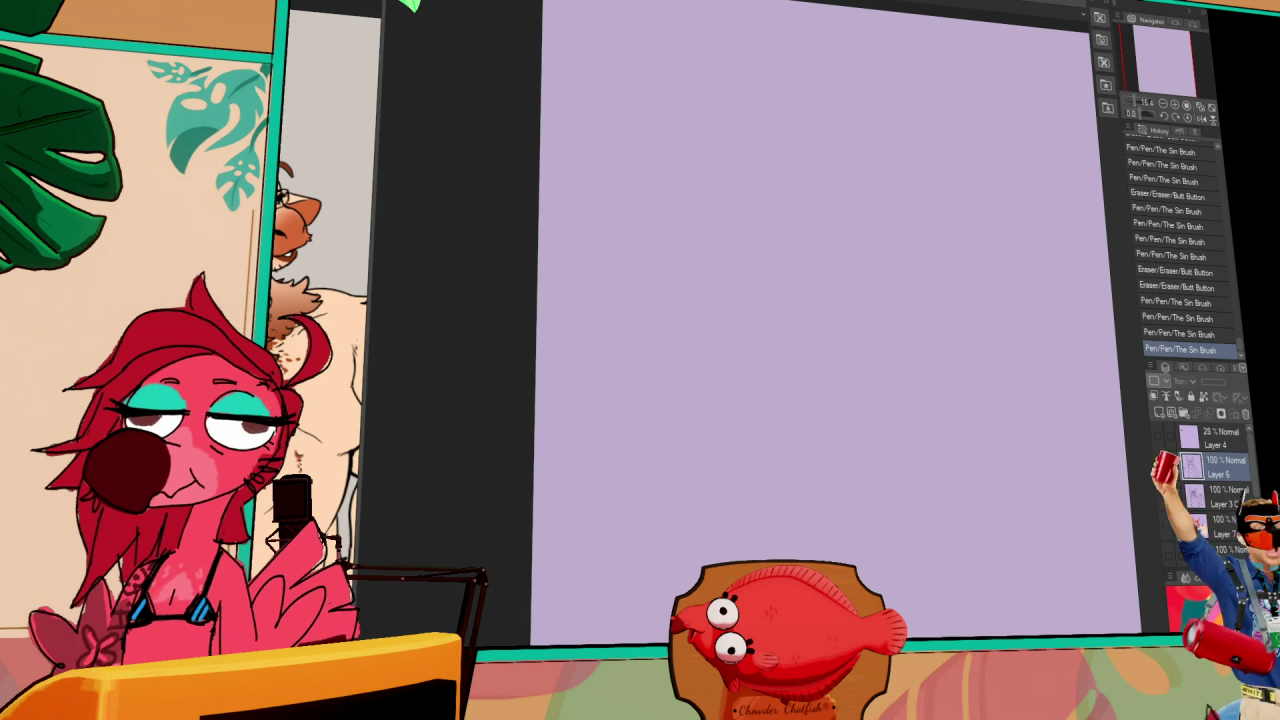
- Compare raised-arm and arms-down versions, finishing with the arms-down lineart on Layer 6 visible
{"action": "left_click", "coordinate": [1161, 468]}
{"action": "left_click", "coordinate": [1161, 468]}
{"action": "left_click", "coordinate": [1163, 497]}
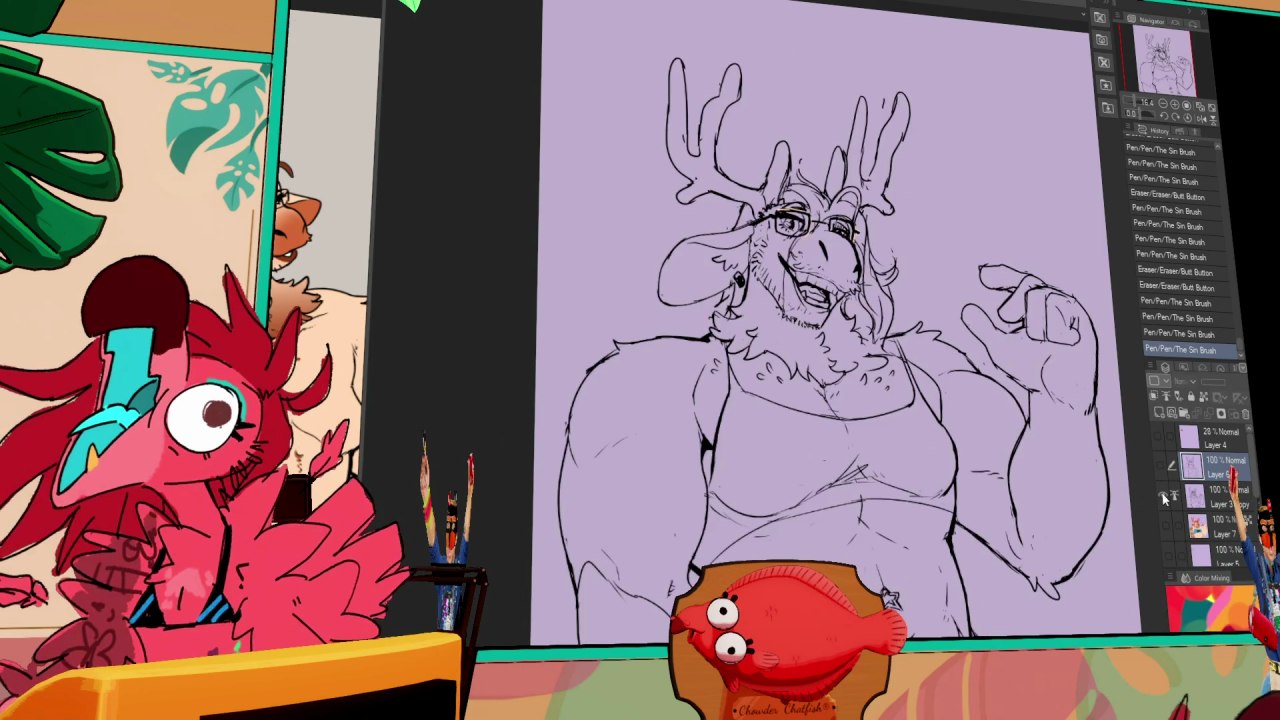
{"action": "left_click", "coordinate": [1163, 498]}
{"action": "left_click", "coordinate": [1163, 498]}
{"action": "left_click", "coordinate": [1166, 500]}
{"action": "left_click", "coordinate": [1163, 503]}
{"action": "left_click", "coordinate": [1165, 499]}
{"action": "left_click", "coordinate": [1165, 499]}
{"action": "left_click", "coordinate": [1163, 490]}
{"action": "left_click", "coordinate": [1162, 476]}
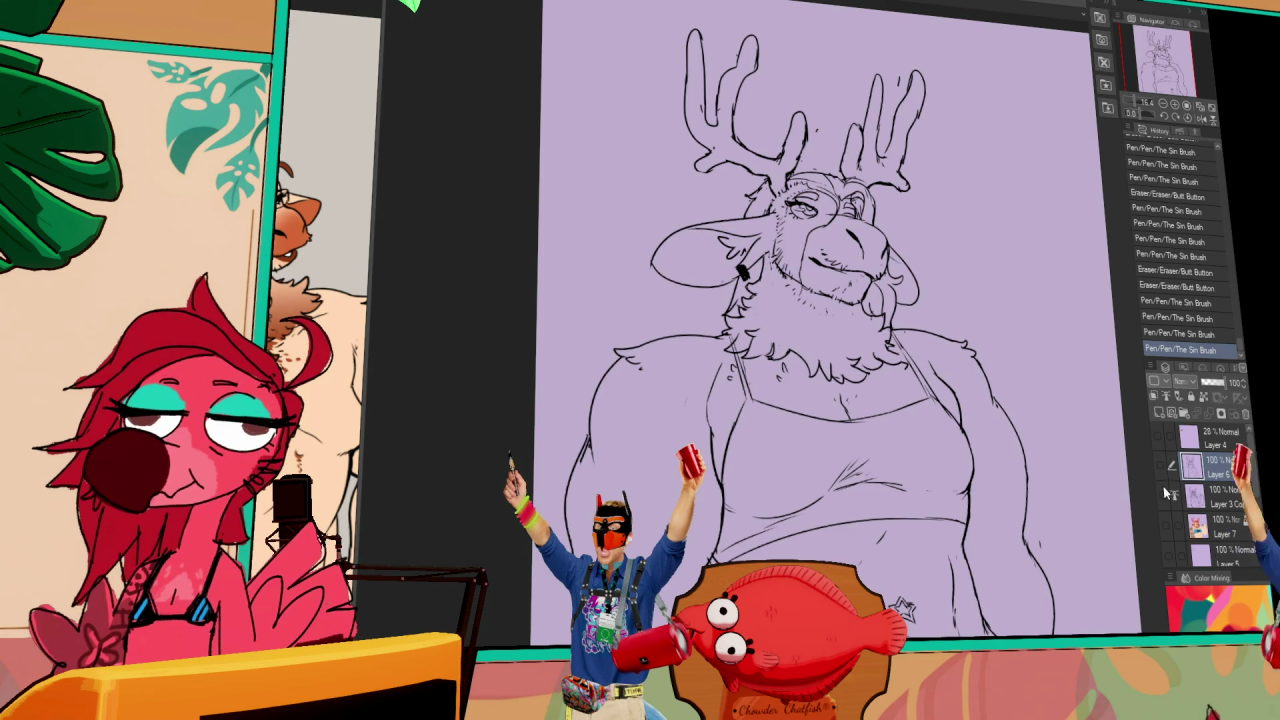
{"action": "left_click", "coordinate": [1164, 496]}
{"action": "left_click", "coordinate": [1164, 496]}
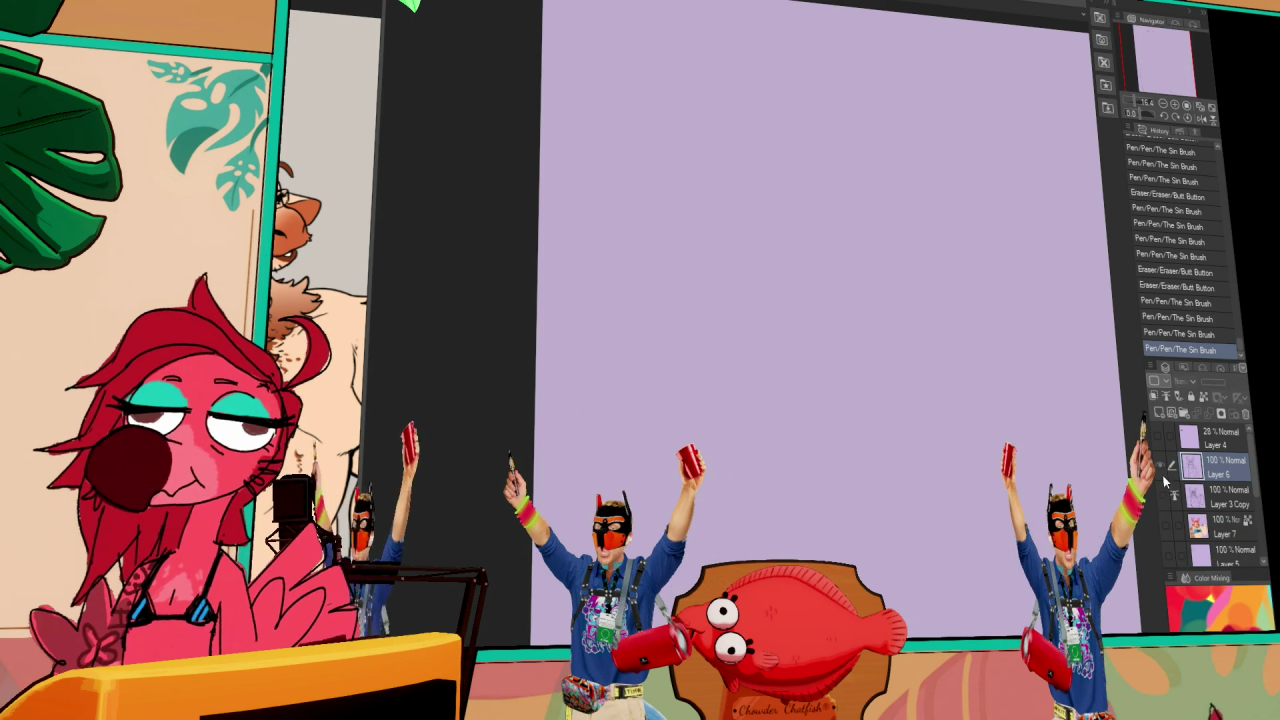
{"action": "left_click", "coordinate": [1160, 465]}
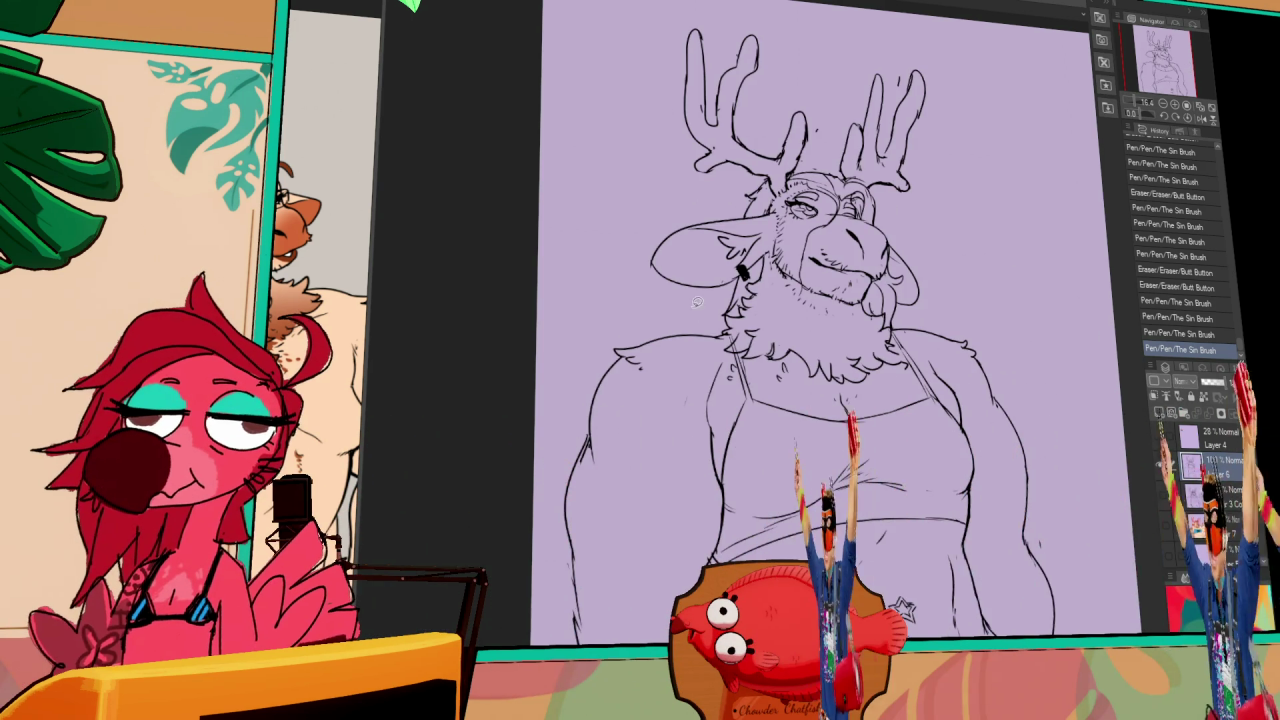
{"action": "left_click", "coordinate": [1161, 465]}
{"action": "left_click_drag", "start_coordinate": [677, 310], "coordinate": [705, 311]}
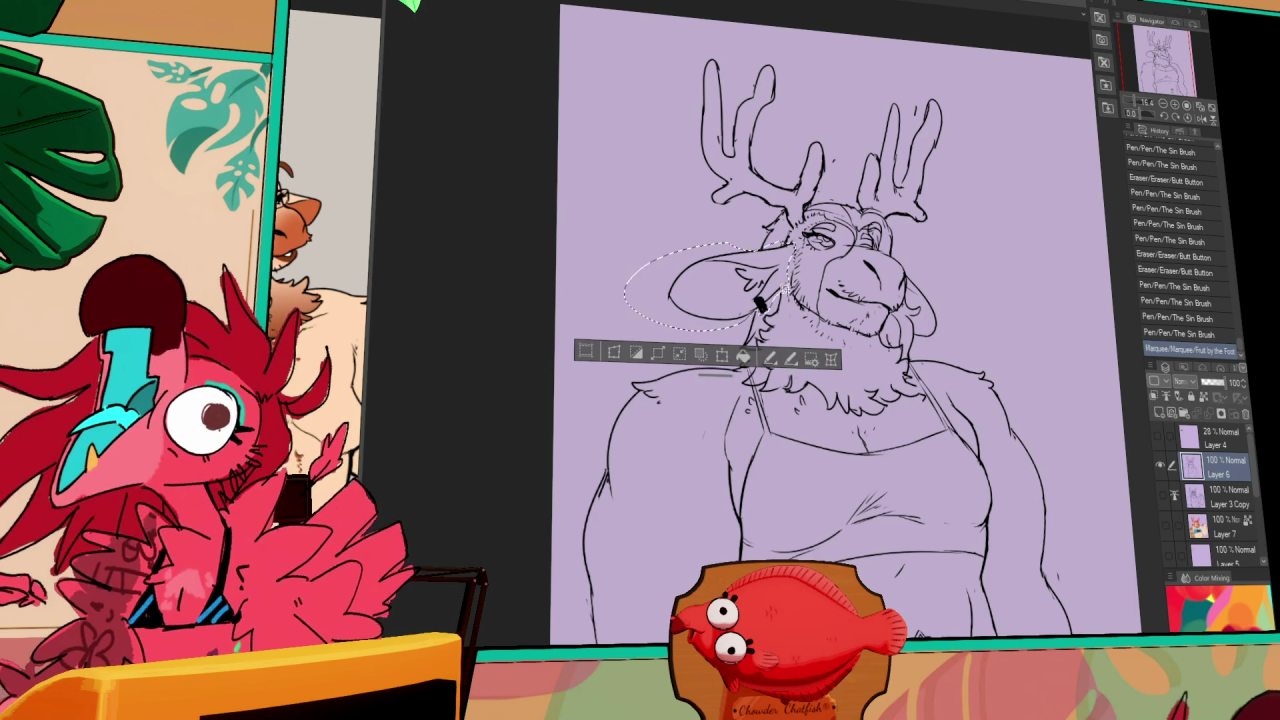
- Rotate the lassoed left ear slightly upward using Scale/Rotate
{"action": "left_click", "coordinate": [745, 359]}
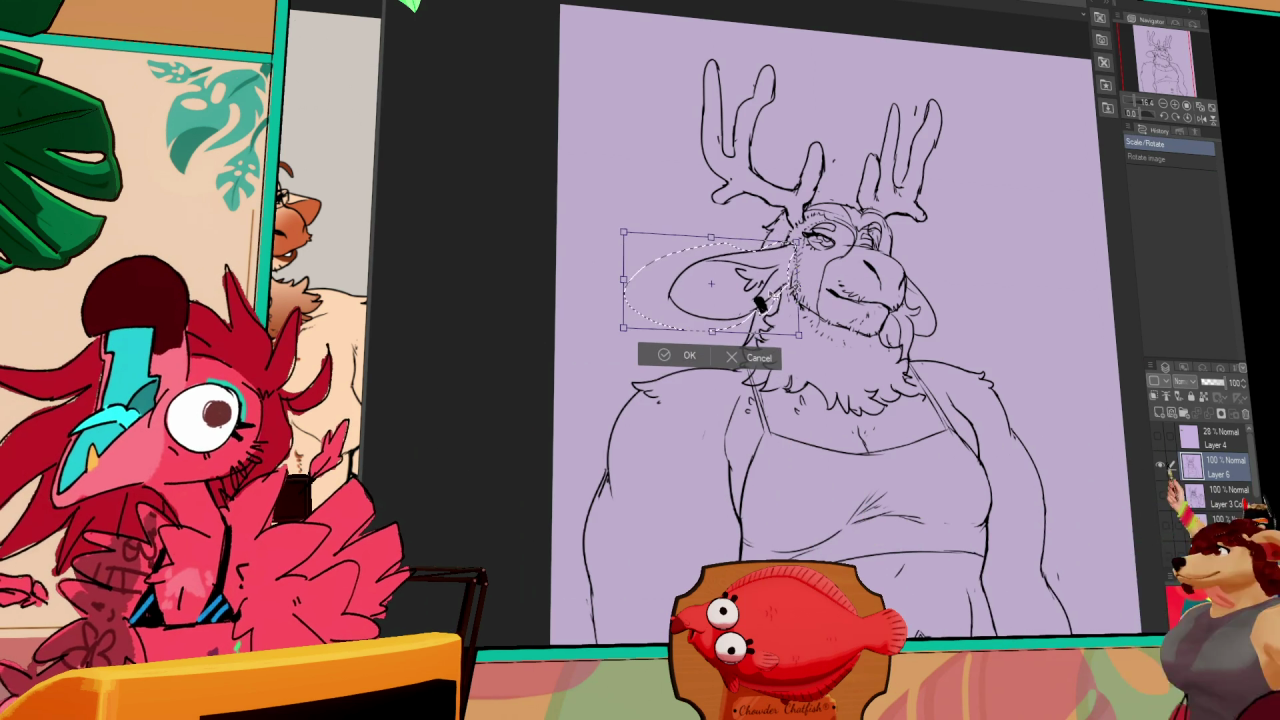
{"action": "left_click_drag", "start_coordinate": [610, 300], "coordinate": [600, 280]}
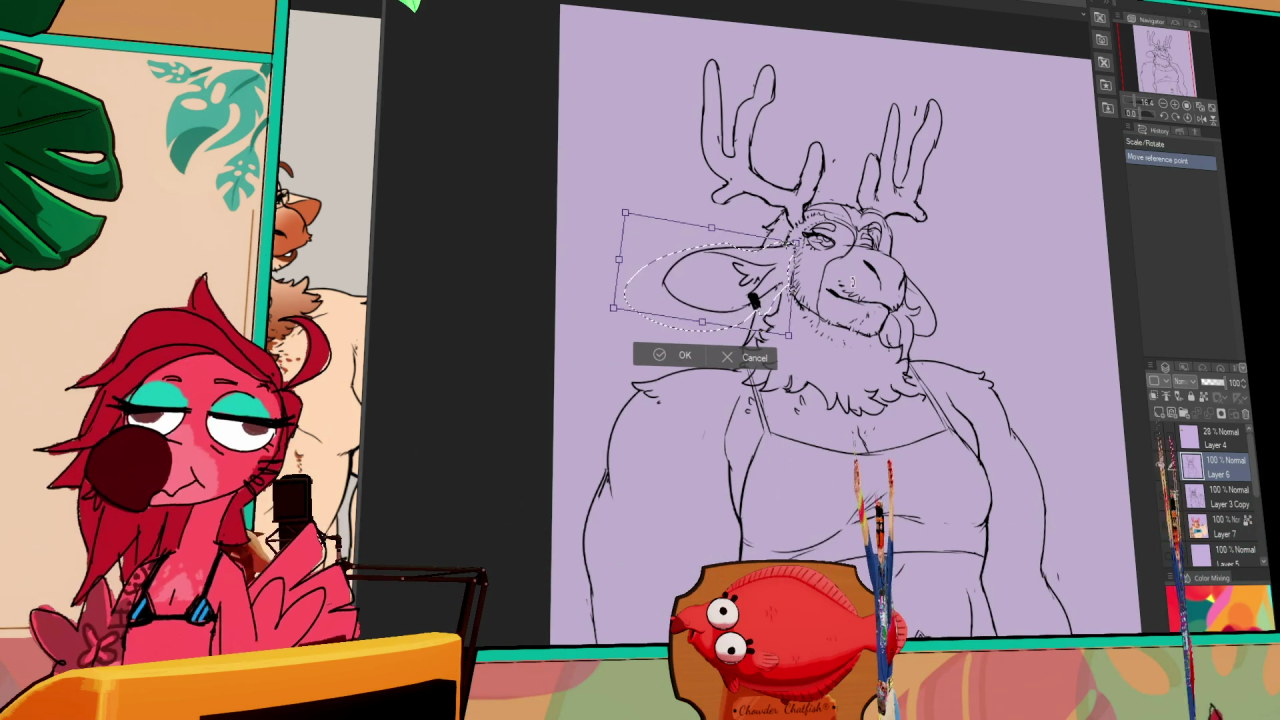